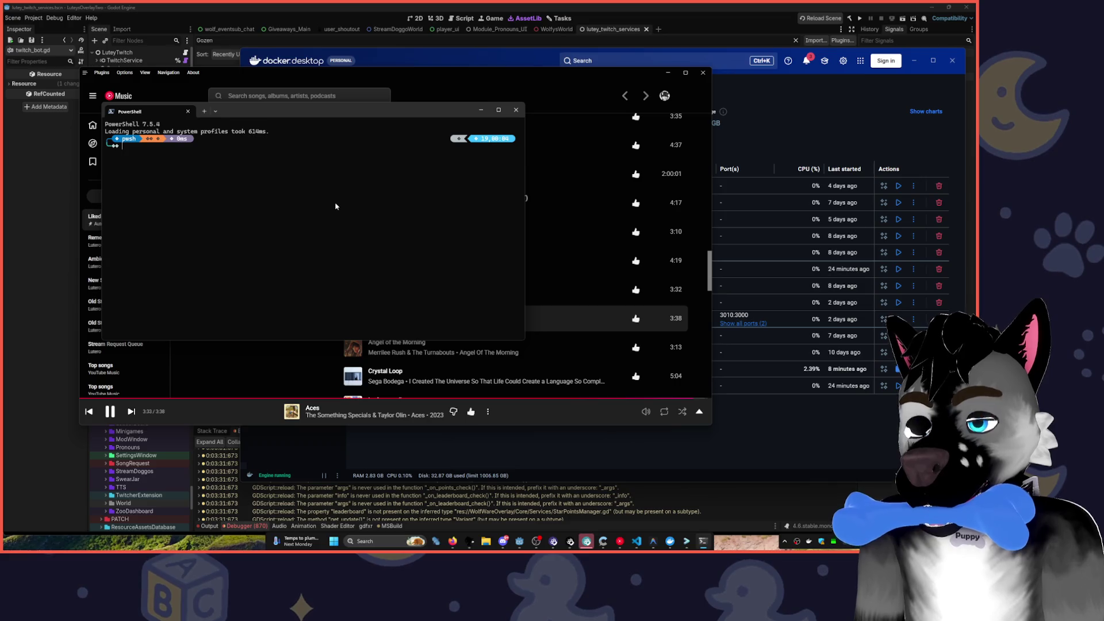
# - Enter the default docker-desktop WSL shell and try 'wsl -l -v' inside it
pyautogui.write('wsl')
pyautogui.press('Return')
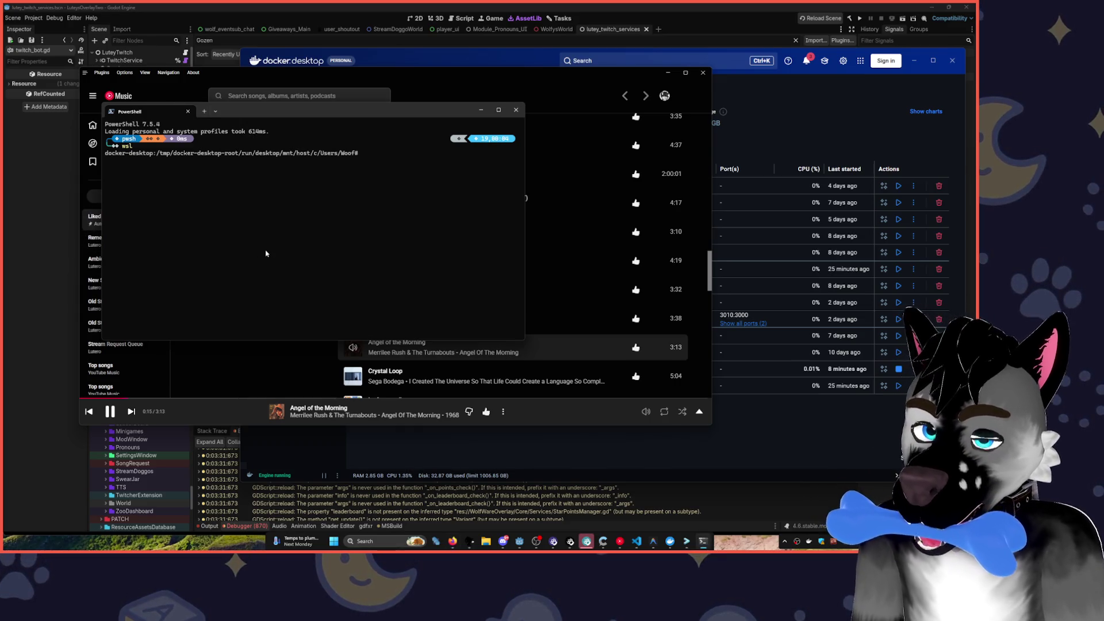
pyautogui.write('wsl -')
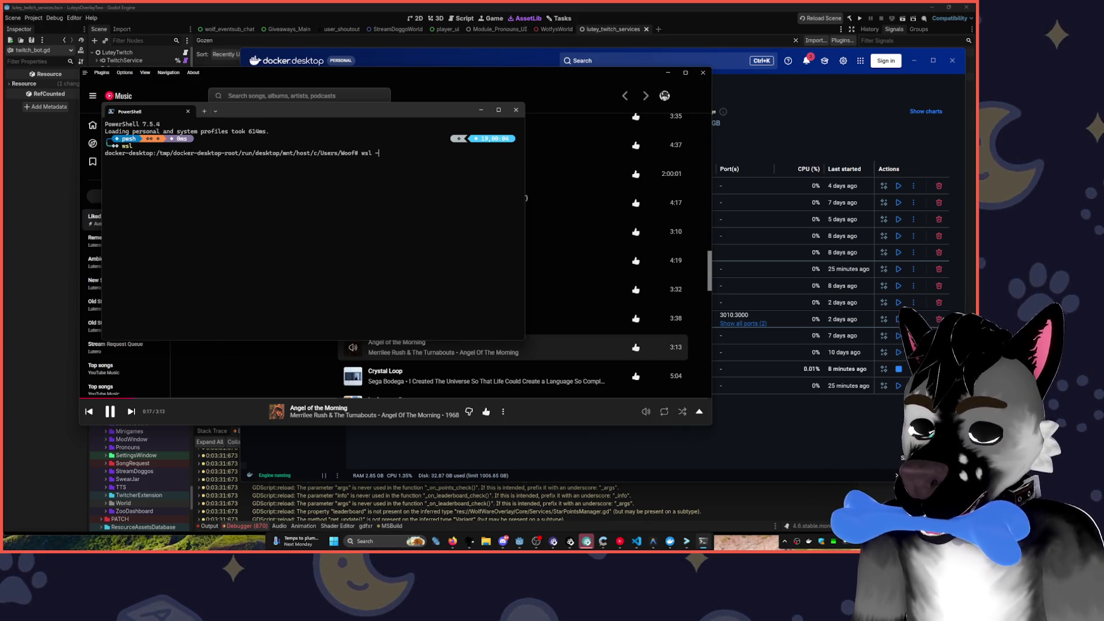
pyautogui.write('l -')
pyautogui.write('v')
pyautogui.press('Return')
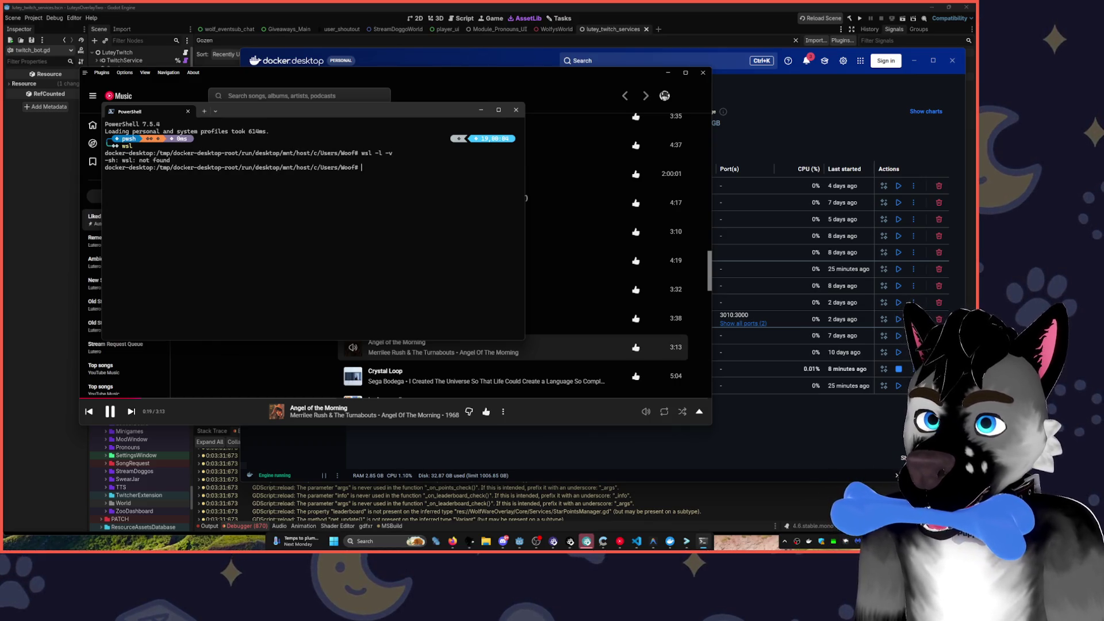
# - Exit the docker-desktop shell back to PowerShell
pyautogui.press('Up')
pyautogui.press('Home')
pyautogui.write('exit')
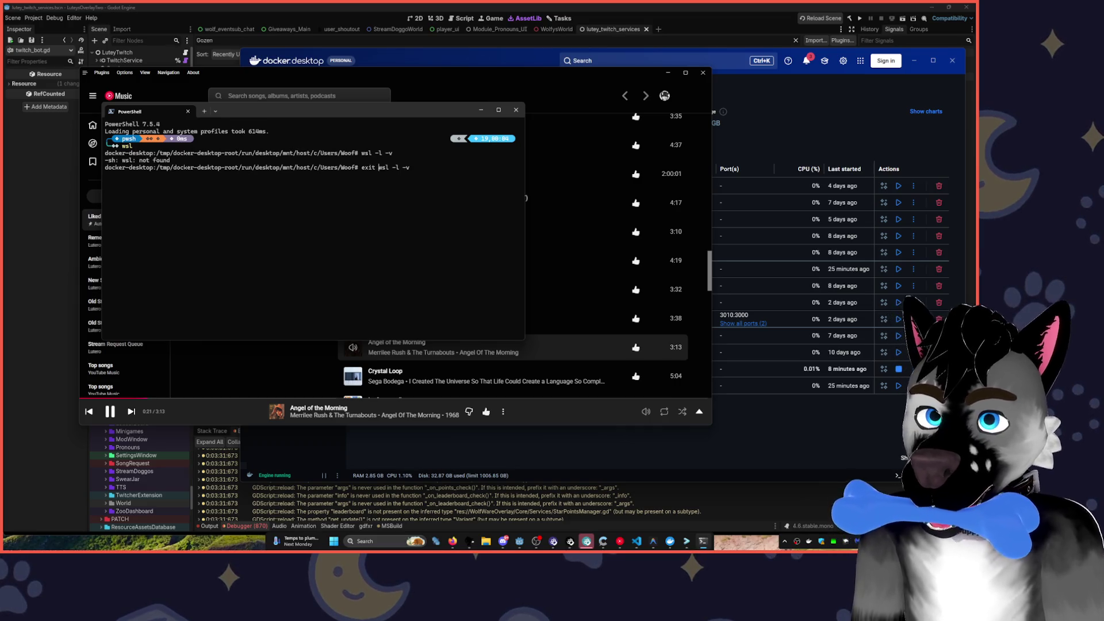
pyautogui.hotkey('ctrl', 'k')
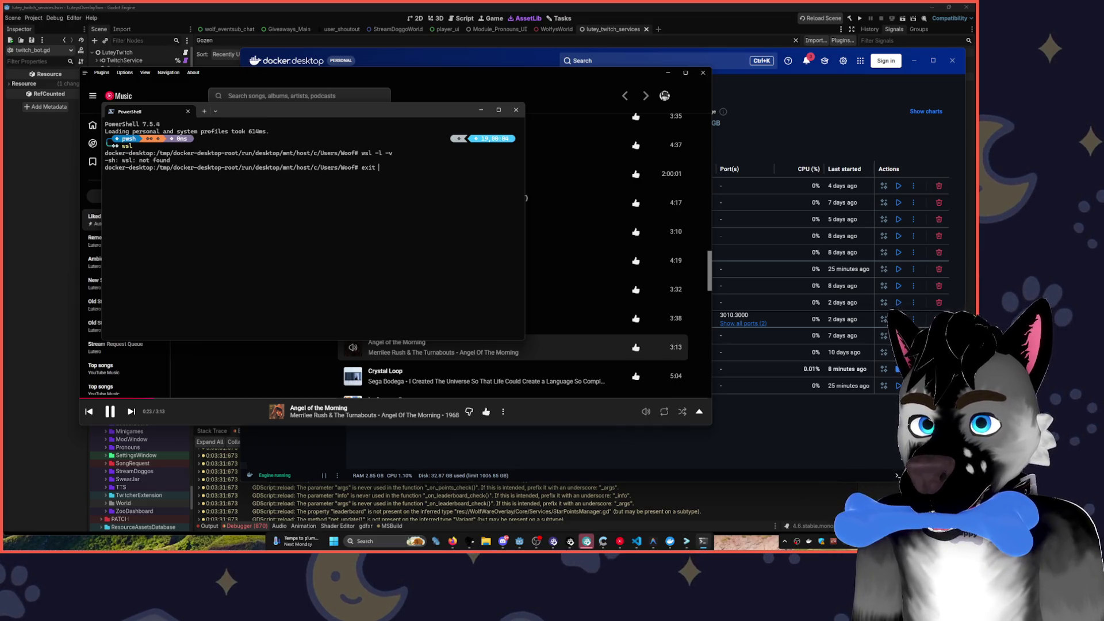
pyautogui.press('Return')
# - Run 'wsl -l -v' in PowerShell, showing docker-desktop running on version 2, and type 'wsl --install -d Ubuntu'
pyautogui.write('wsl')
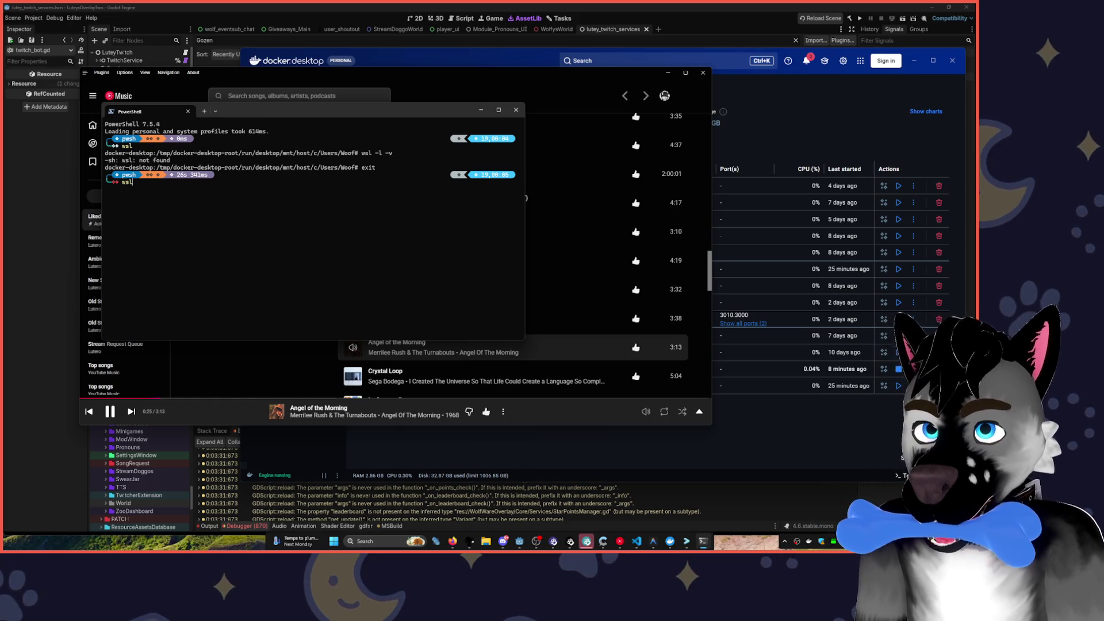
pyautogui.press('BackSpace')
pyautogui.press('BackSpace')
pyautogui.press('BackSpace')
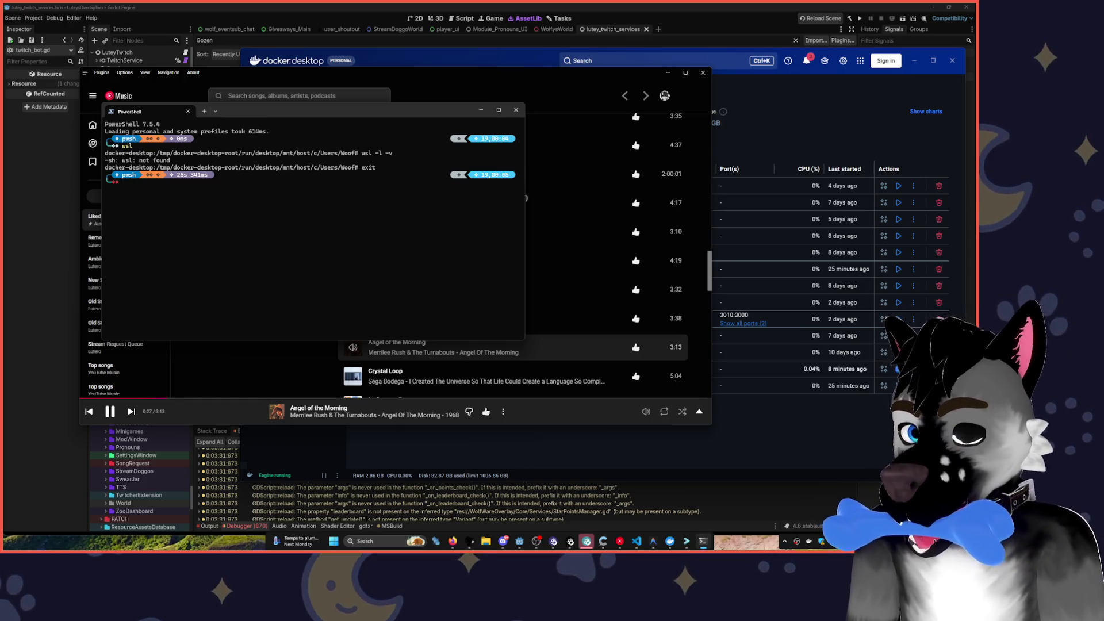
pyautogui.write('wsl -')
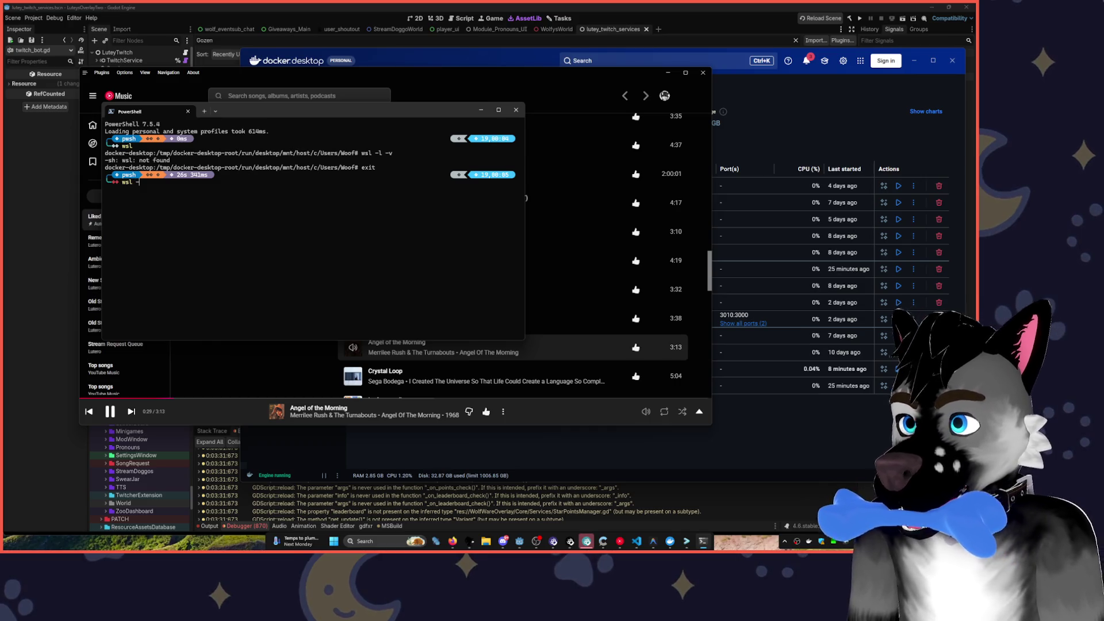
pyautogui.write('l -v')
pyautogui.press('Return')
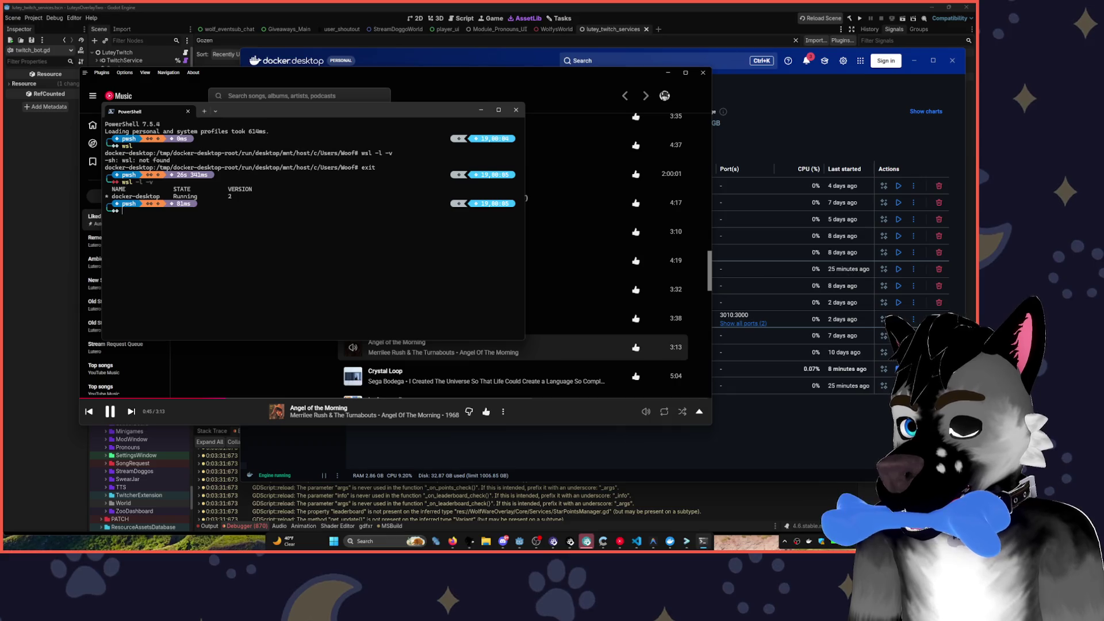
pyautogui.write('wsl')
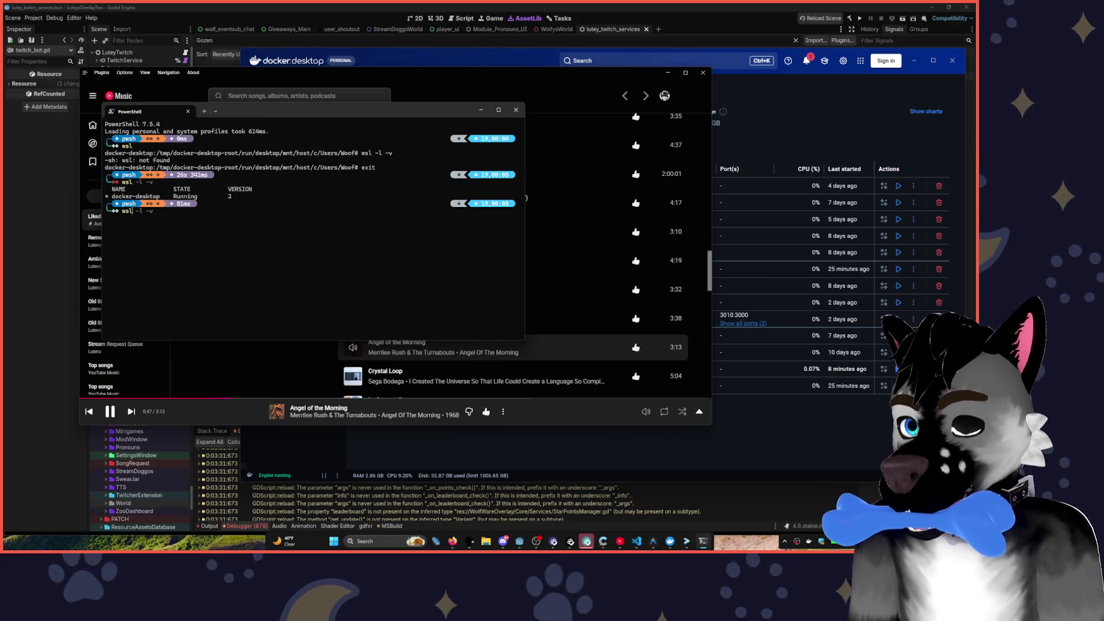
pyautogui.write(' --install')
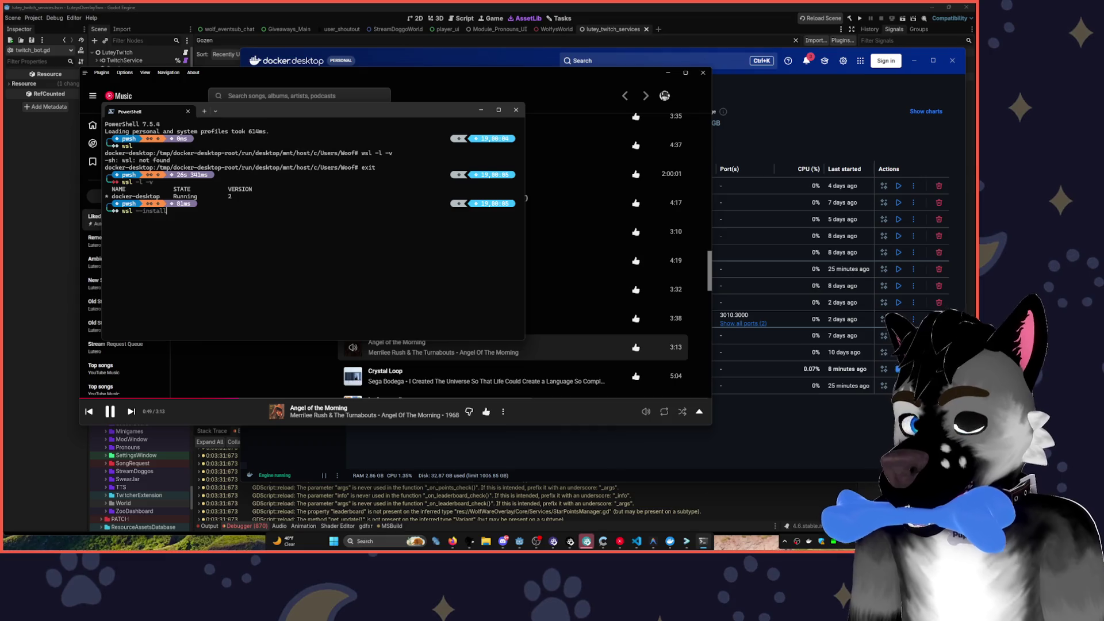
pyautogui.write(' -d Ubuntu')
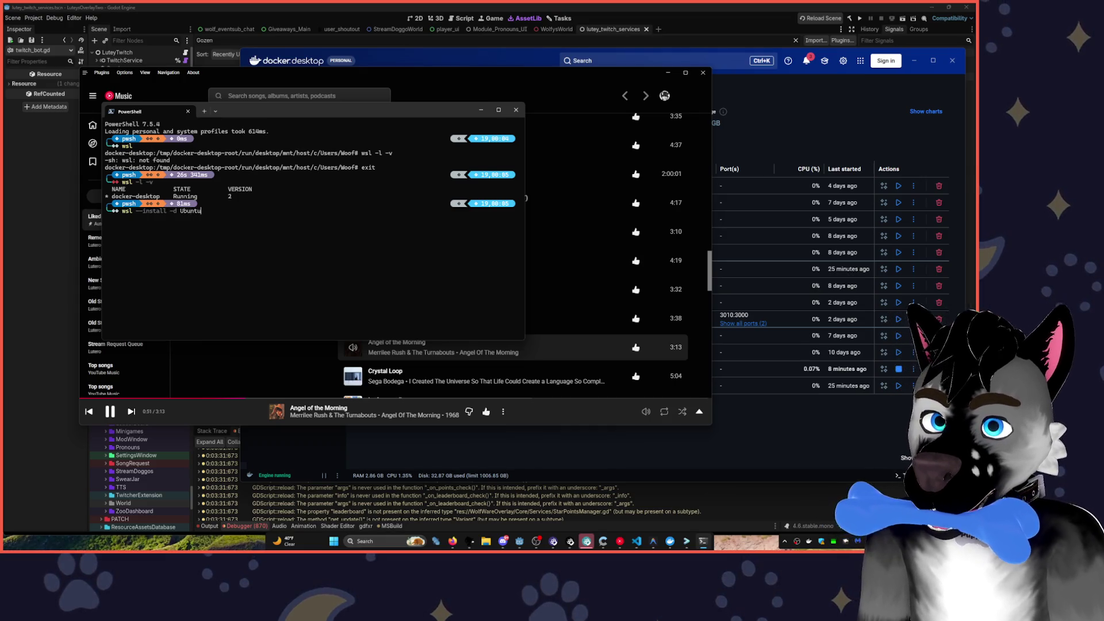
# - Run 'wsl --install -d Ubuntu' so the Ubuntu distribution starts downloading
pyautogui.press('Return')
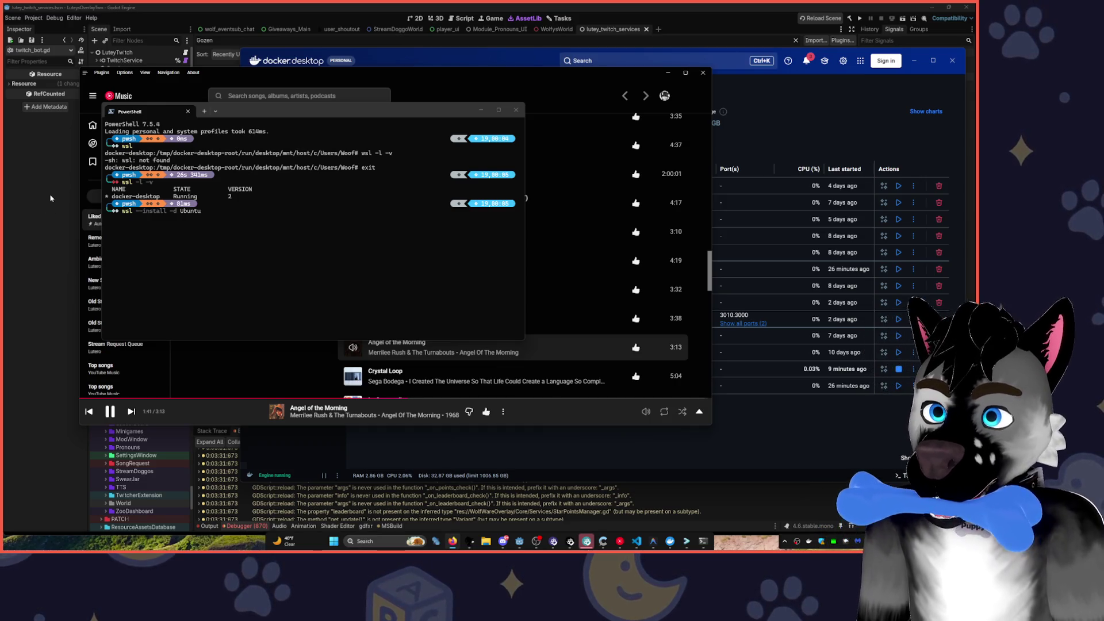
pyautogui.click(317, 278)
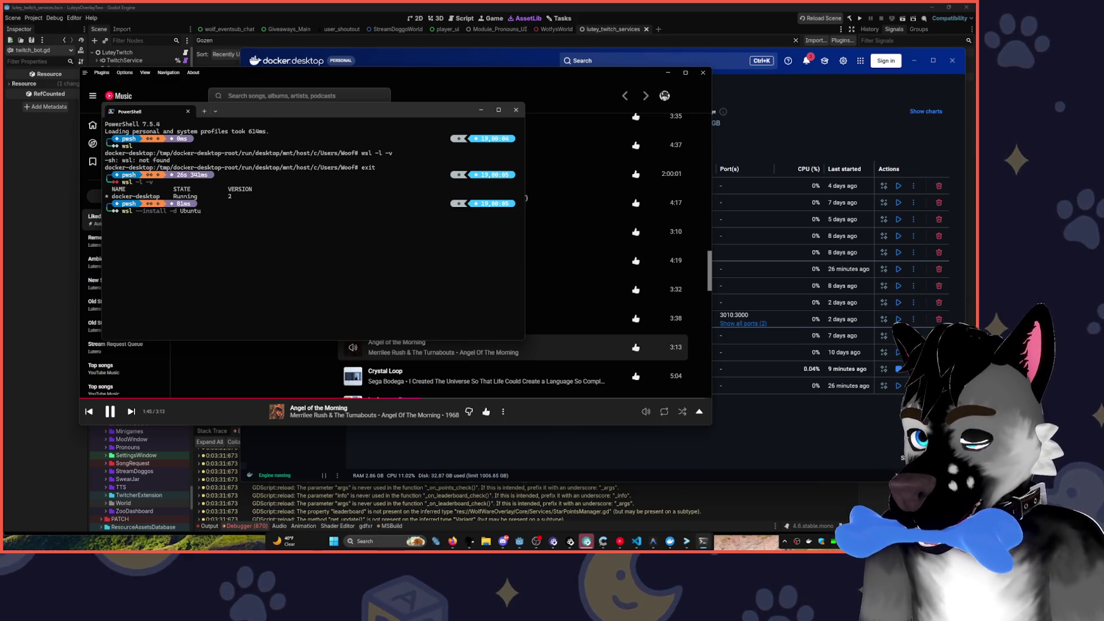
pyautogui.hotkey('alt', 'Tab')
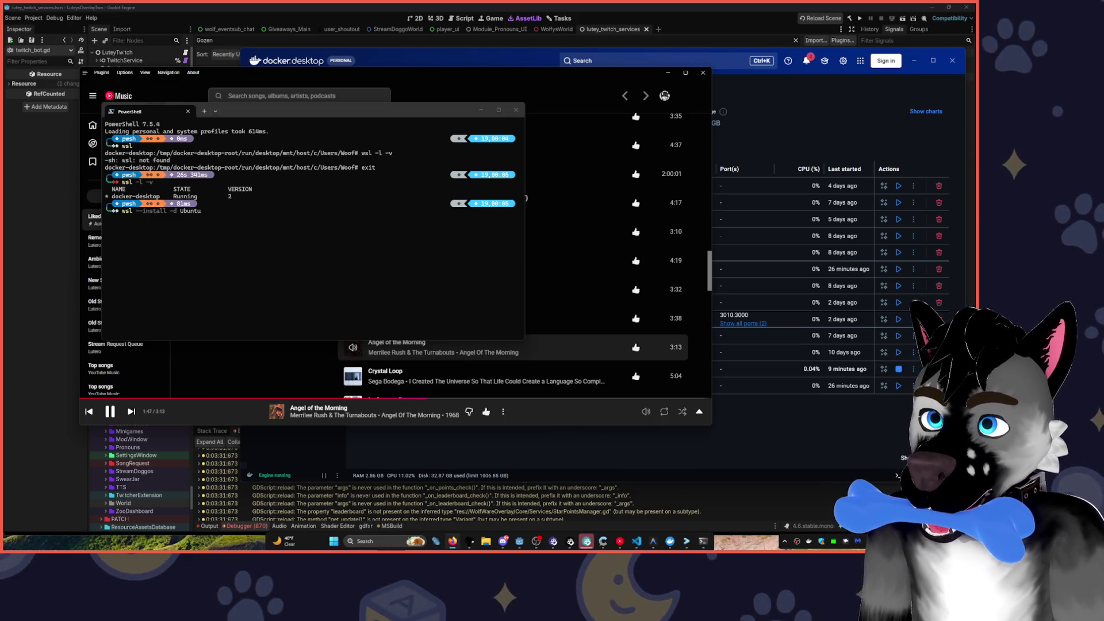
pyautogui.hotkey('alt', 'Tab')
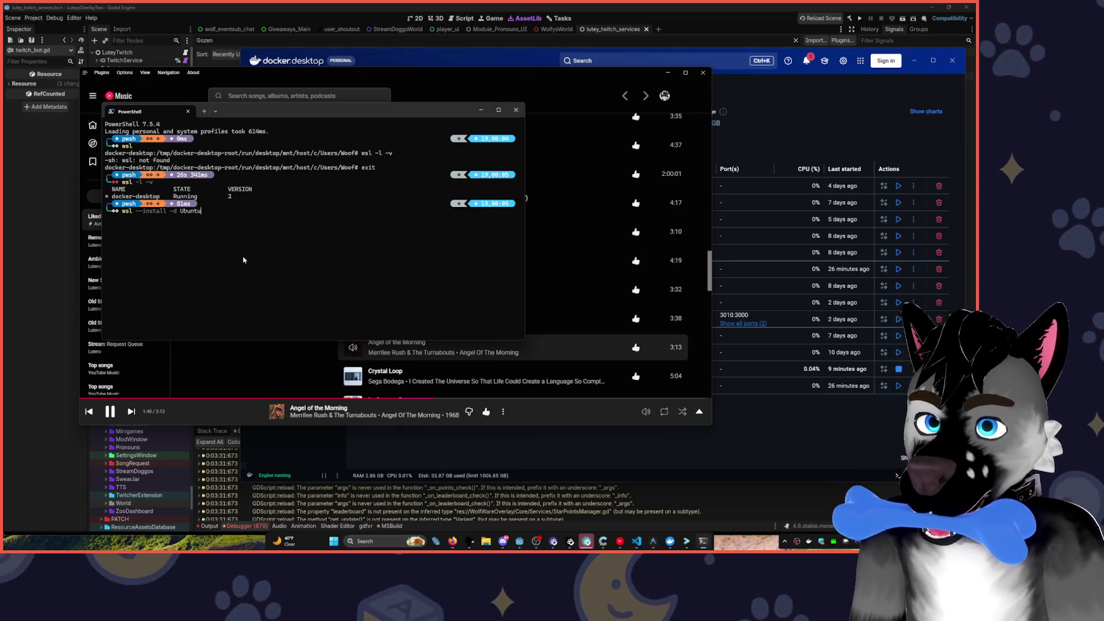
pyautogui.press('Return')
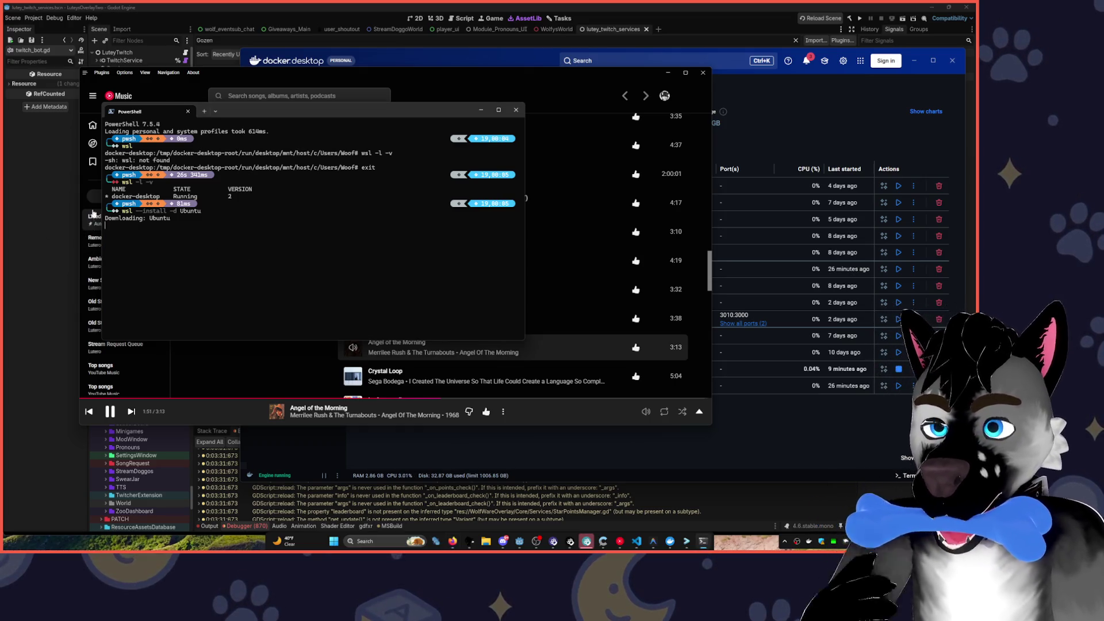
# - Create the default Unix username and set and confirm its password once Ubuntu installs
pyautogui.hotkey('alt', 'Tab')
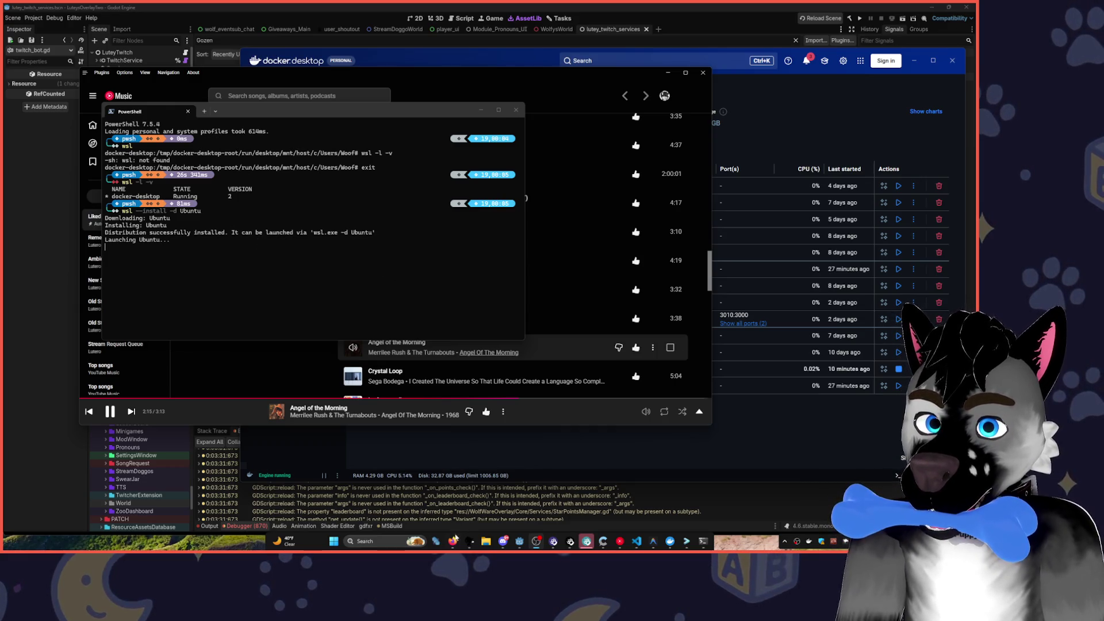
pyautogui.moveTo(454, 543)
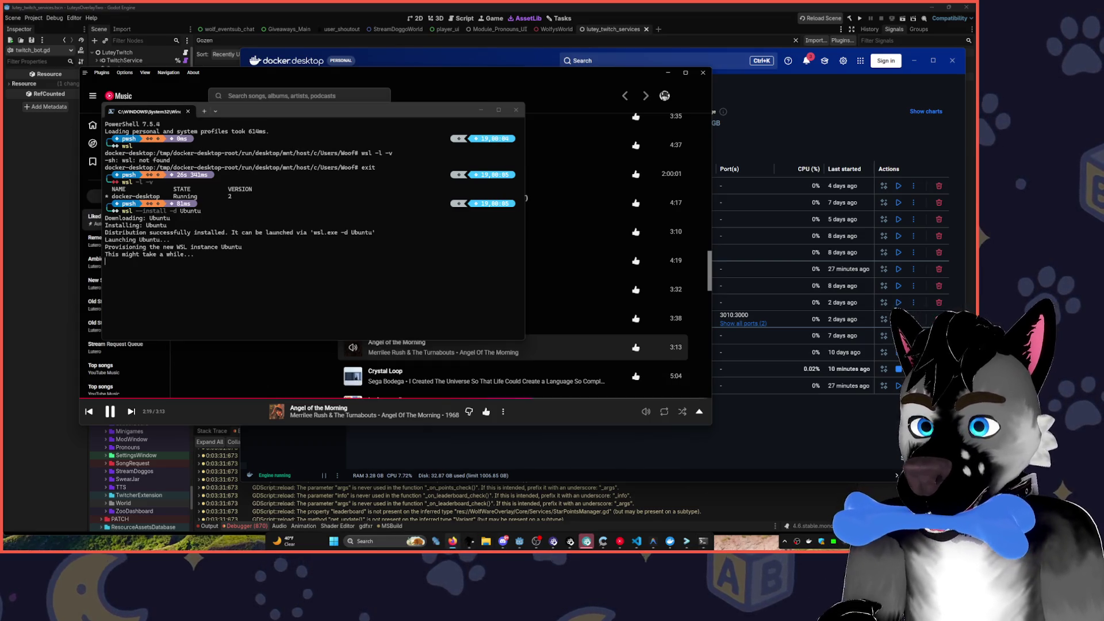
pyautogui.write('woof')
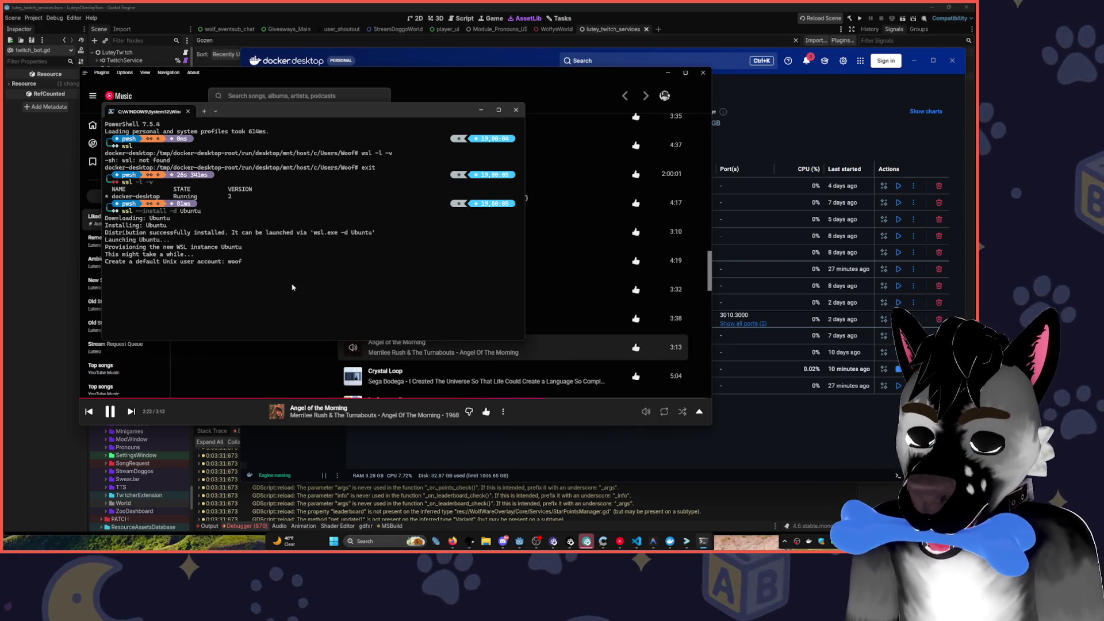
pyautogui.write('-wsl')
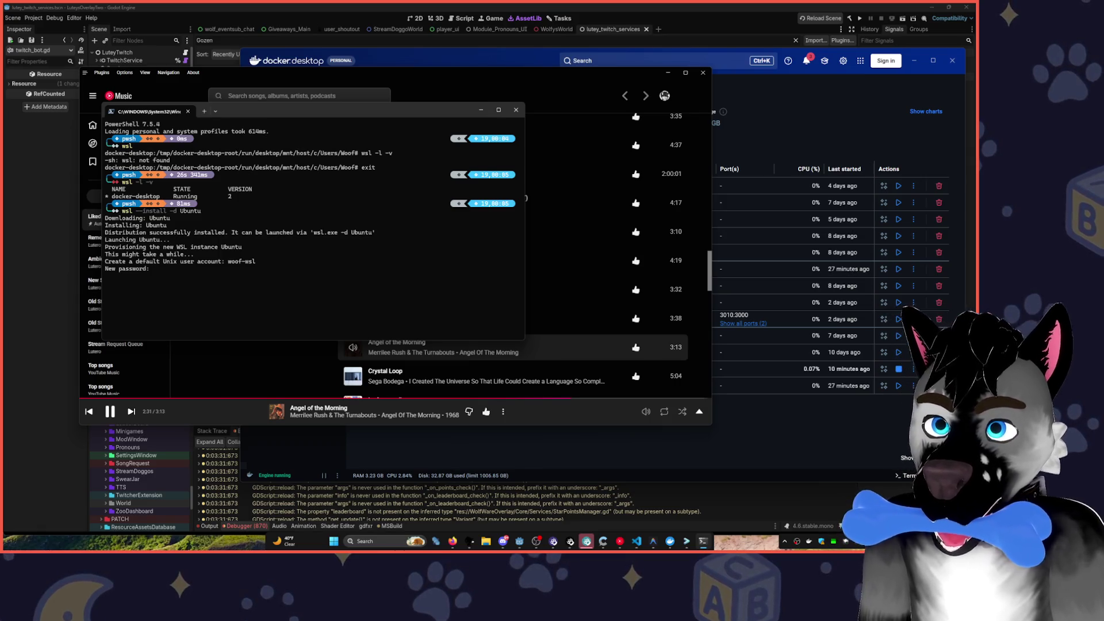
pyautogui.press('Return')
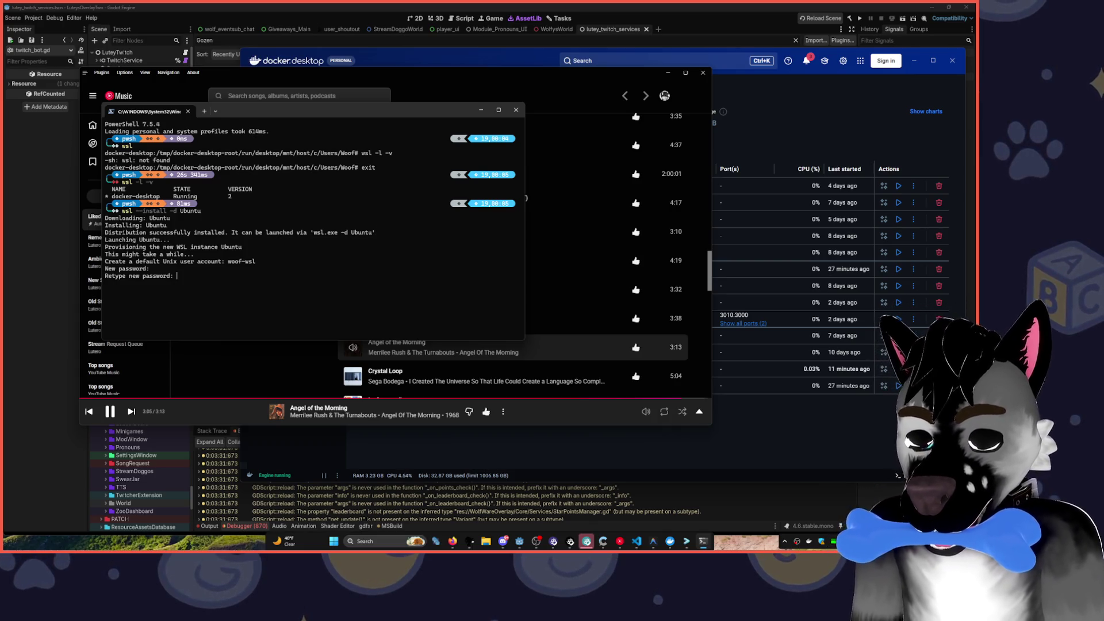
pyautogui.press('Return')
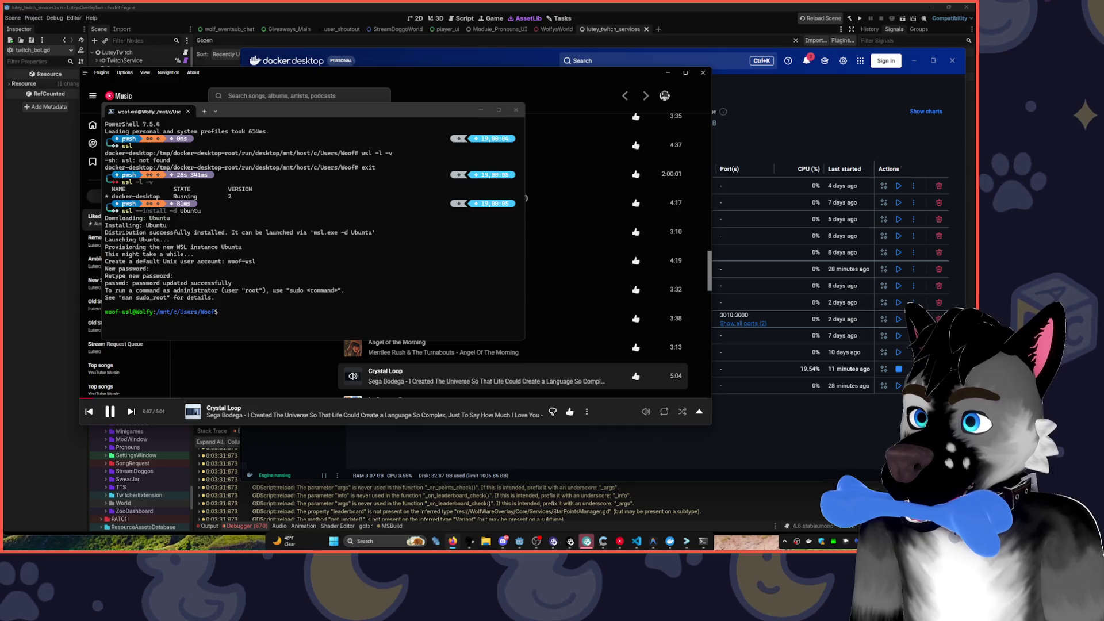
# - Arrange the terminal and browser windows, stretching the gde_gozen browser page to full screen height
pyautogui.moveTo(184, 70); pyautogui.dragTo(824, 69)
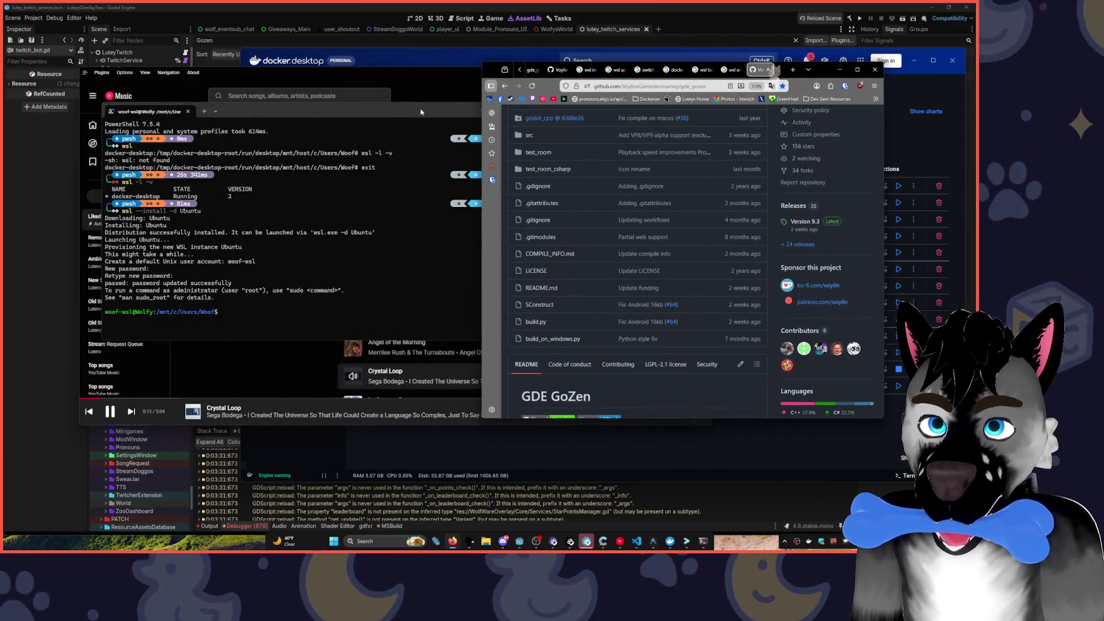
pyautogui.moveTo(421, 111); pyautogui.dragTo(371, 107)
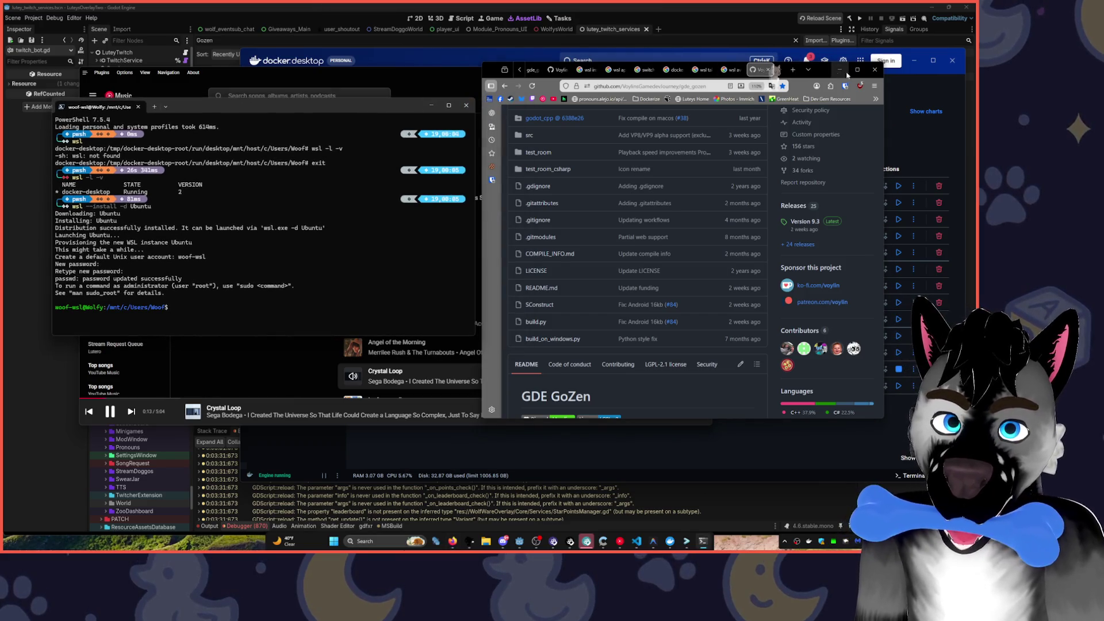
pyautogui.click(858, 70)
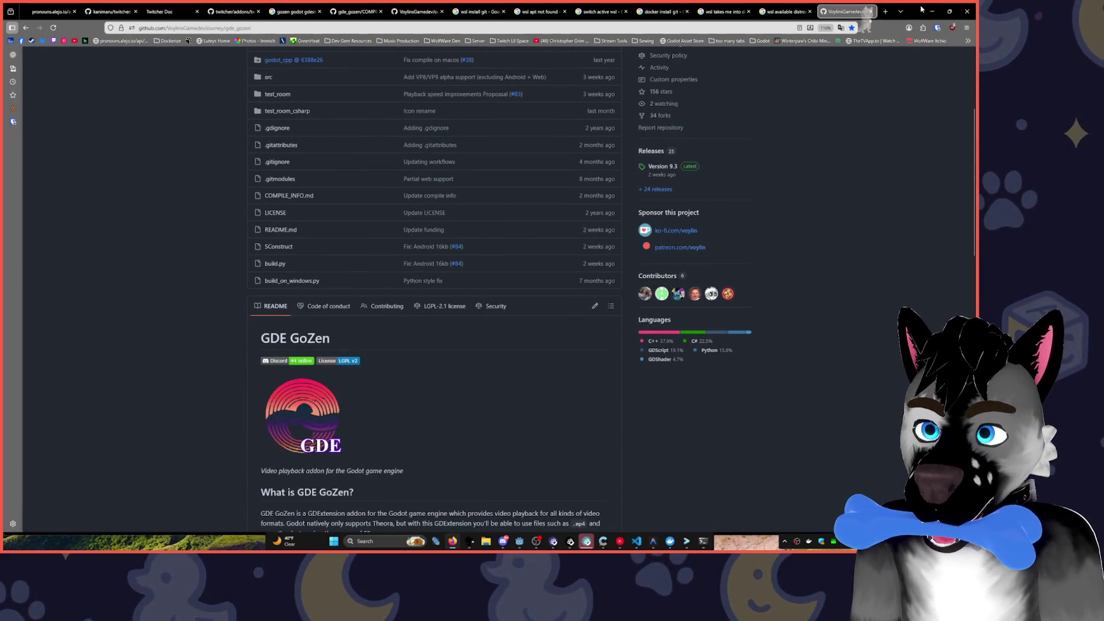
pyautogui.moveTo(922, 8)
pyautogui.mouseDown()
pyautogui.moveTo(908, 40)
pyautogui.moveTo(826, 70)
pyautogui.mouseUp()
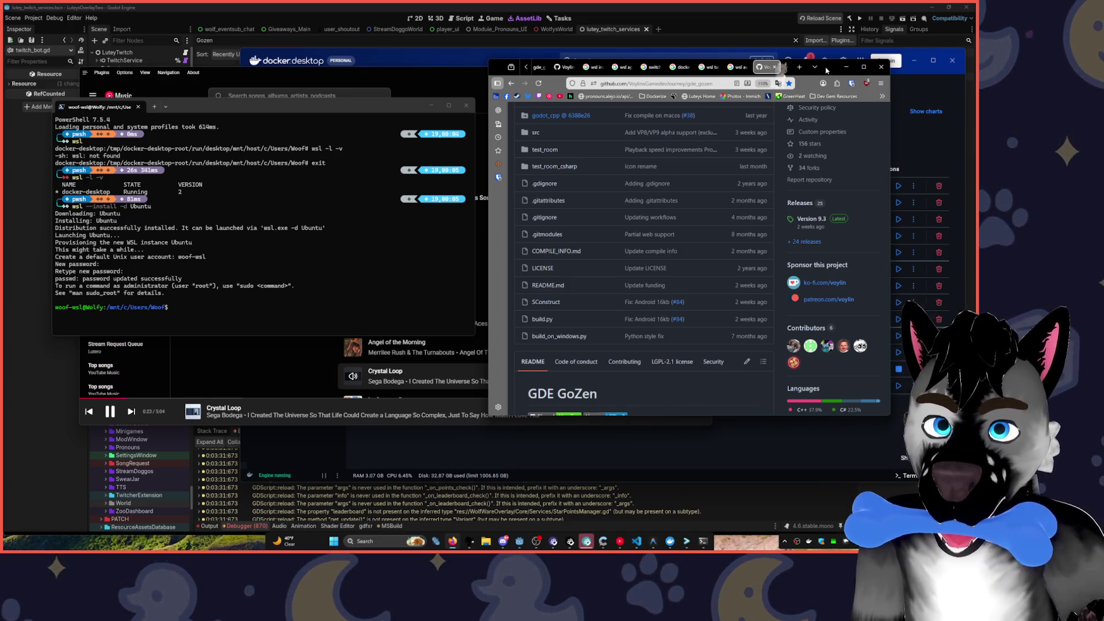
pyautogui.doubleClick(735, 420)
# - Open the COMPILE_INFO manual and read the 'Compiling GDE GoZen' instructions
pyautogui.scroll(-18, 705, 181)
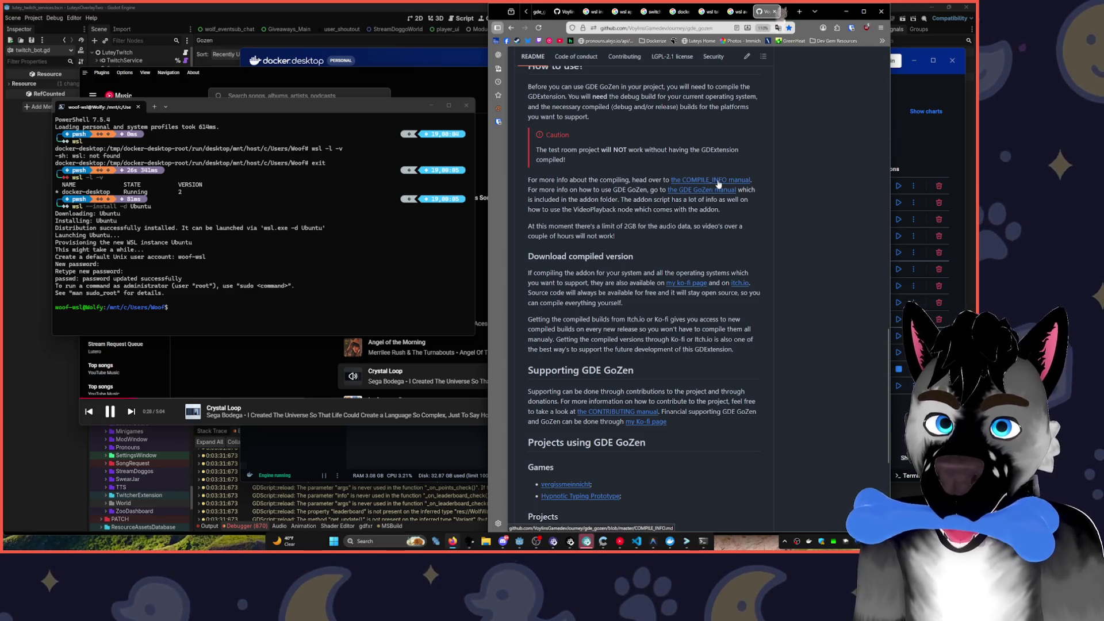
pyautogui.click(713, 182)
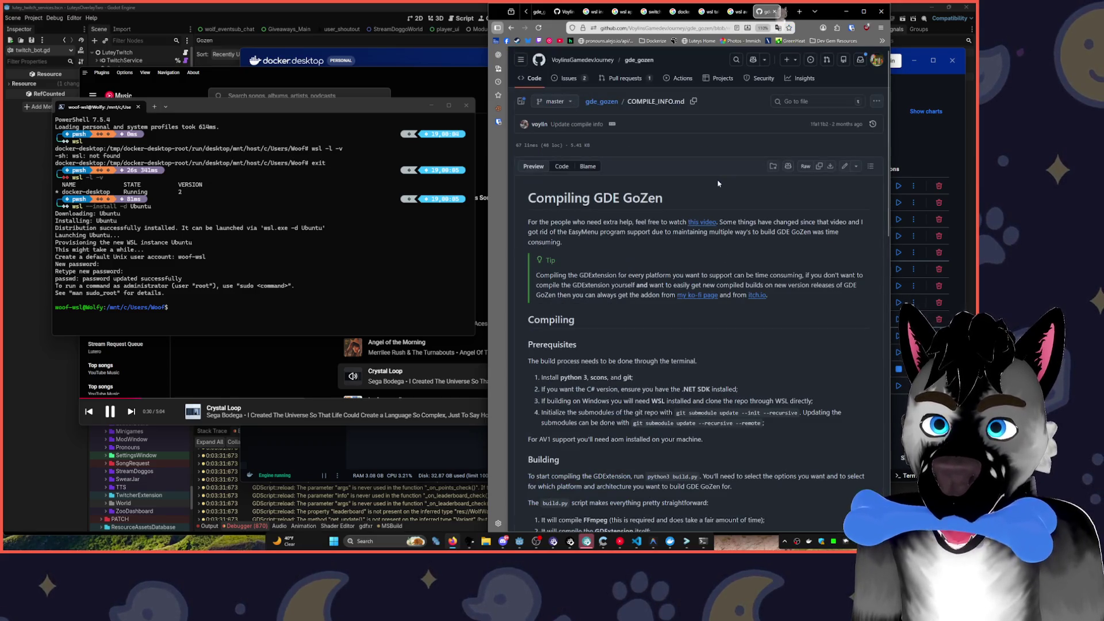
pyautogui.click(253, 245)
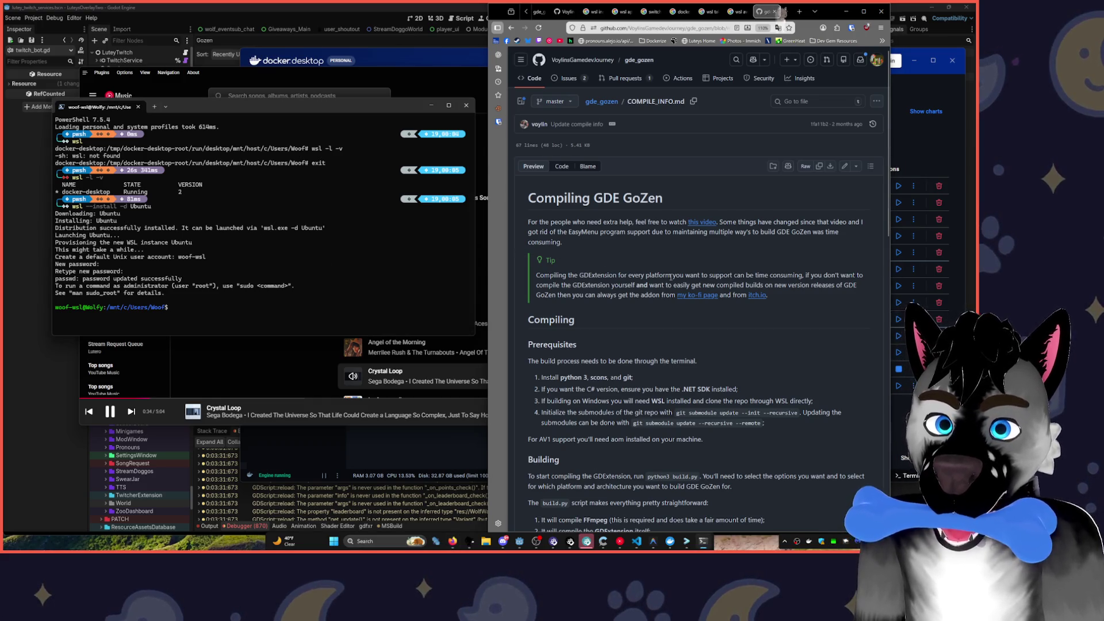
pyautogui.scroll(-3, 668, 298)
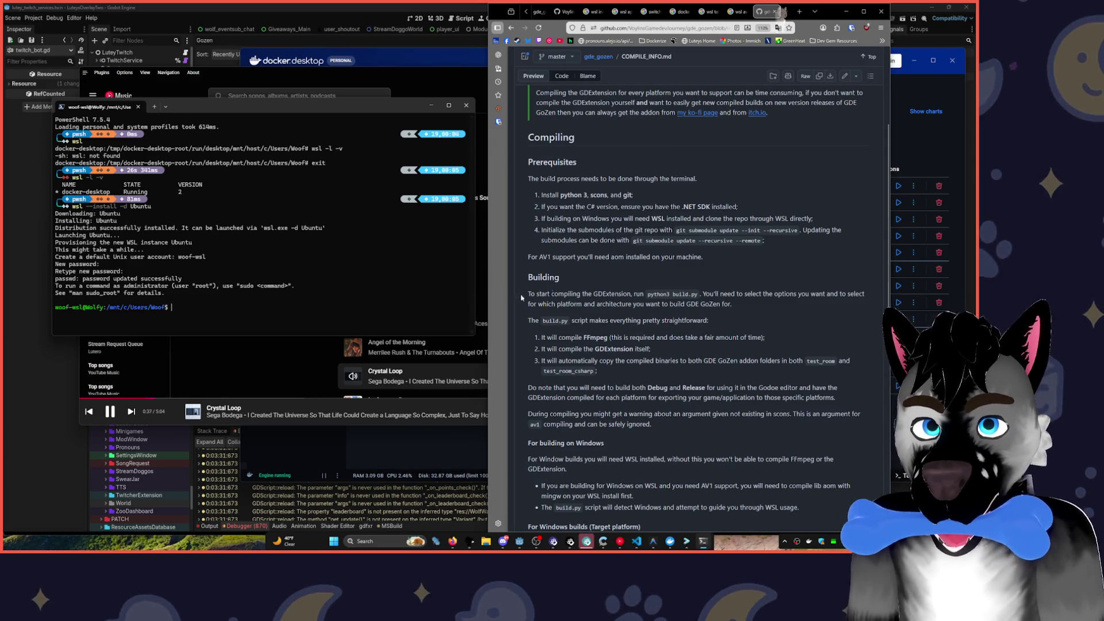
pyautogui.scroll(3, 731, 197)
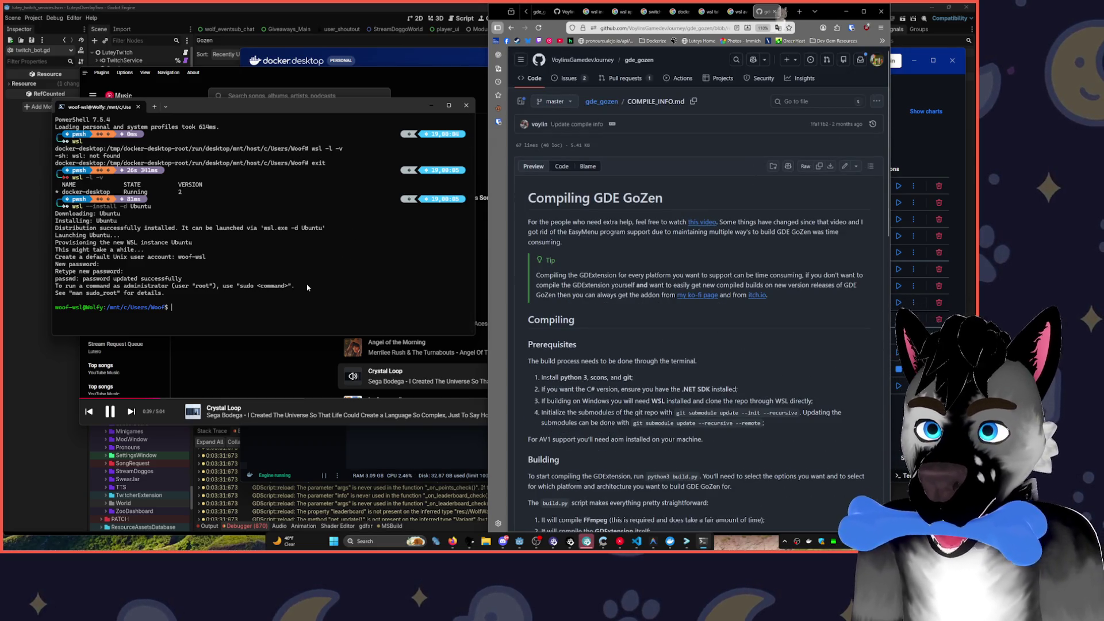
# - Run 'git clone' with the pasted gde_gozen repo URL in the Windows user folder
pyautogui.write('https://github.com/VoylinsGamedevJourney/gde_gozen.git')
pyautogui.press('Home')
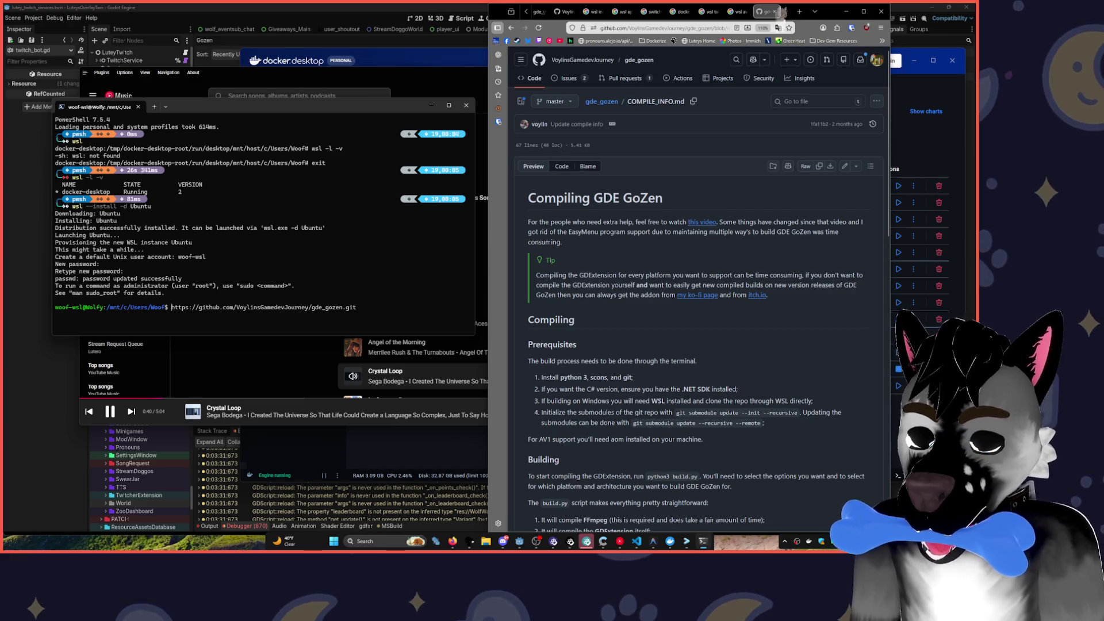
pyautogui.write('git ')
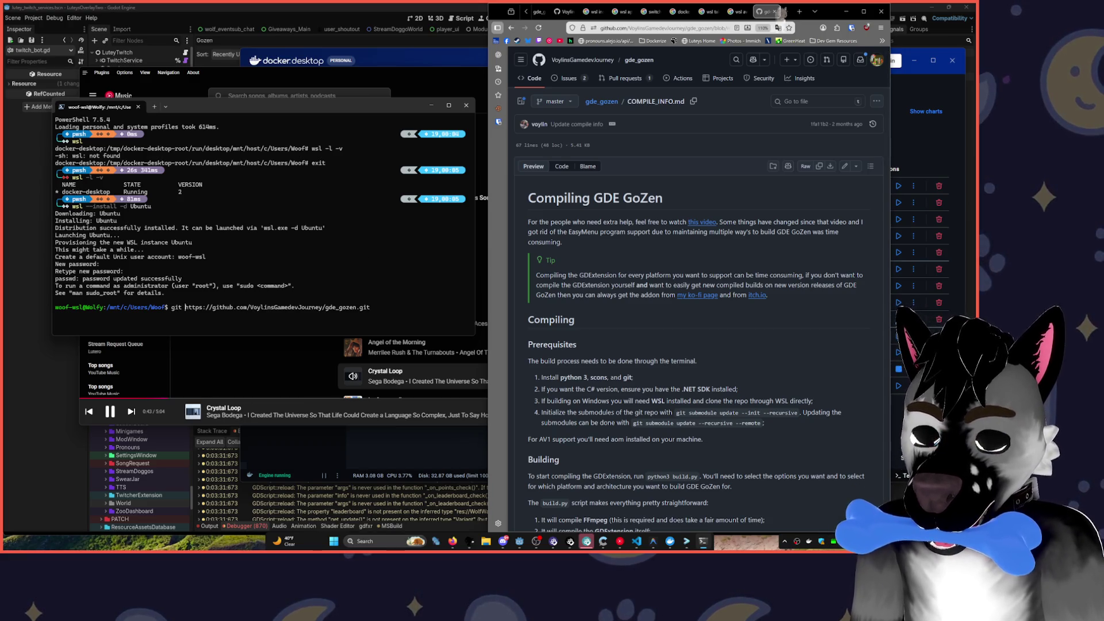
pyautogui.write('clone')
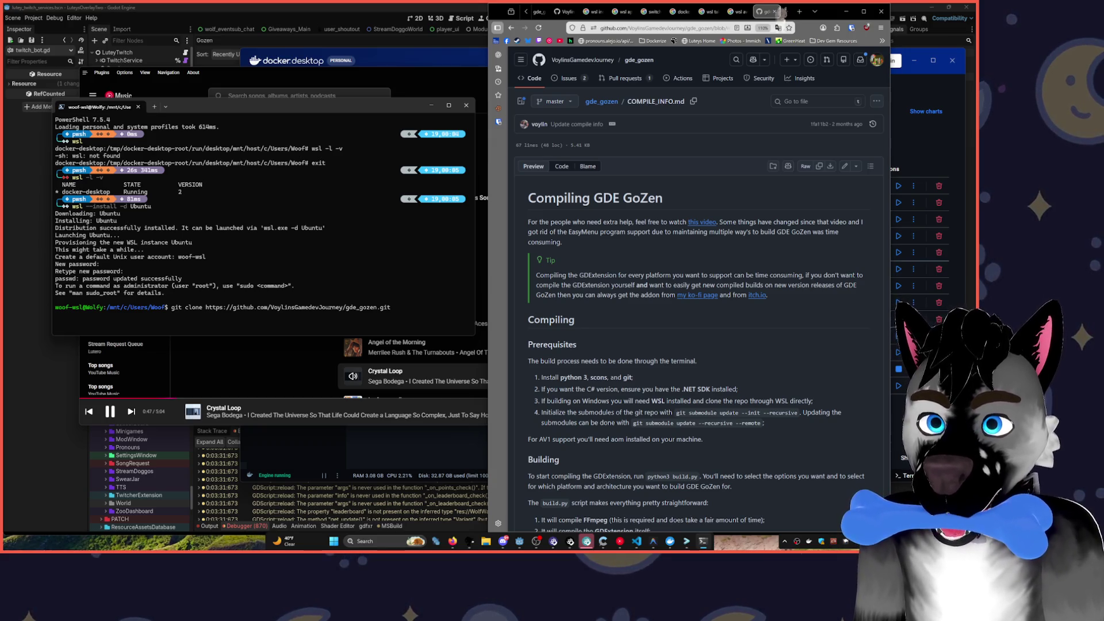
pyautogui.press('Return')
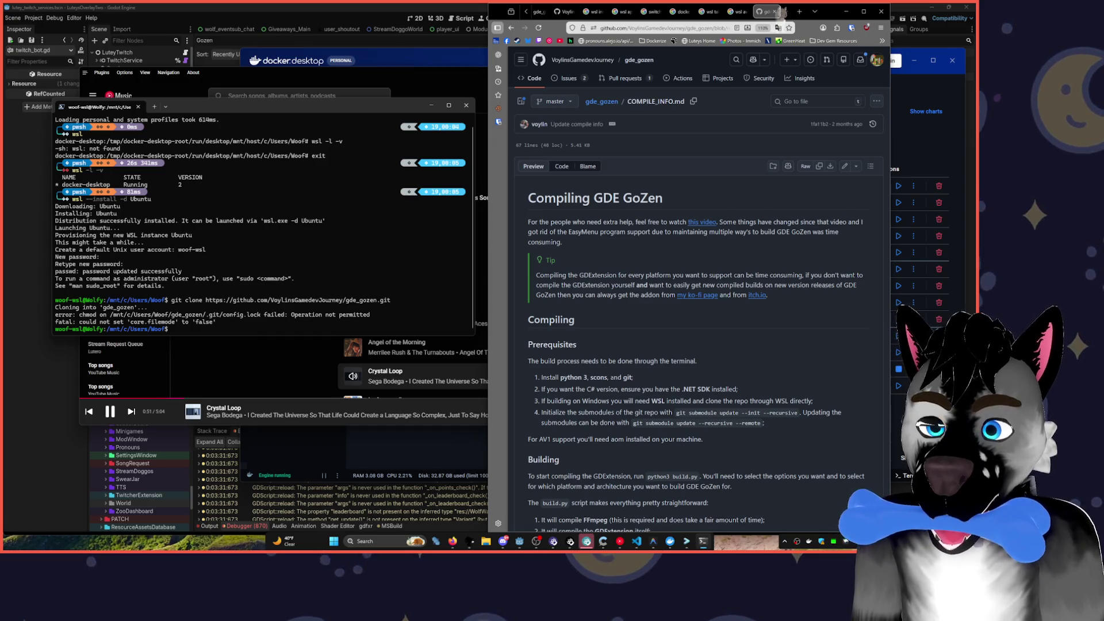
# - List the folder, move up with 'cd ..', and clear the terminal output
pyautogui.write('ls')
pyautogui.press('Return')
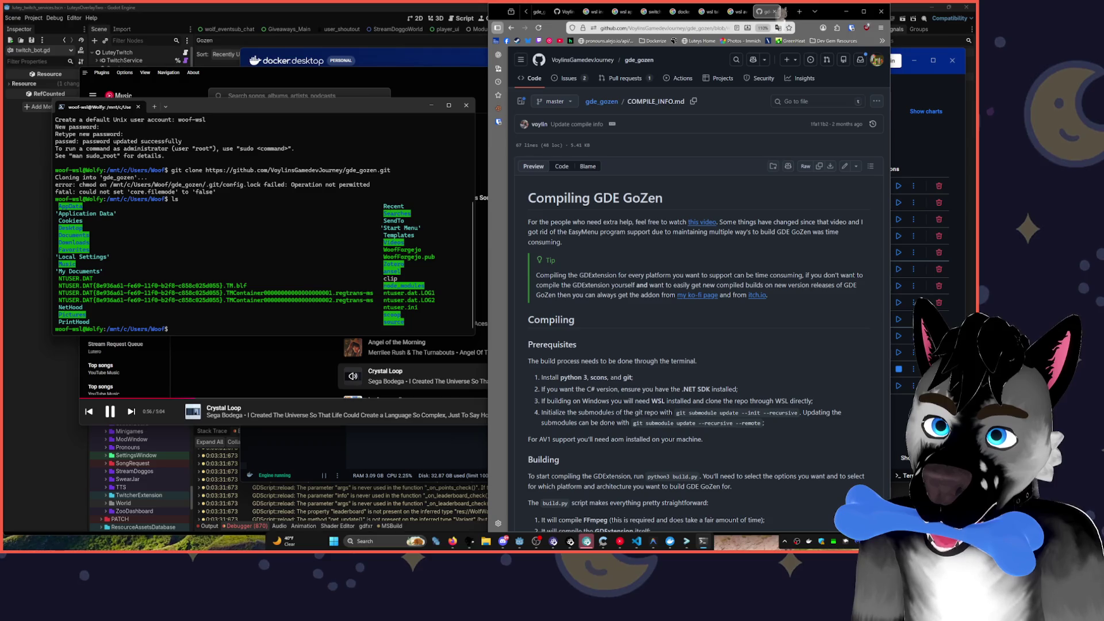
pyautogui.write('cd ..')
pyautogui.press('Return')
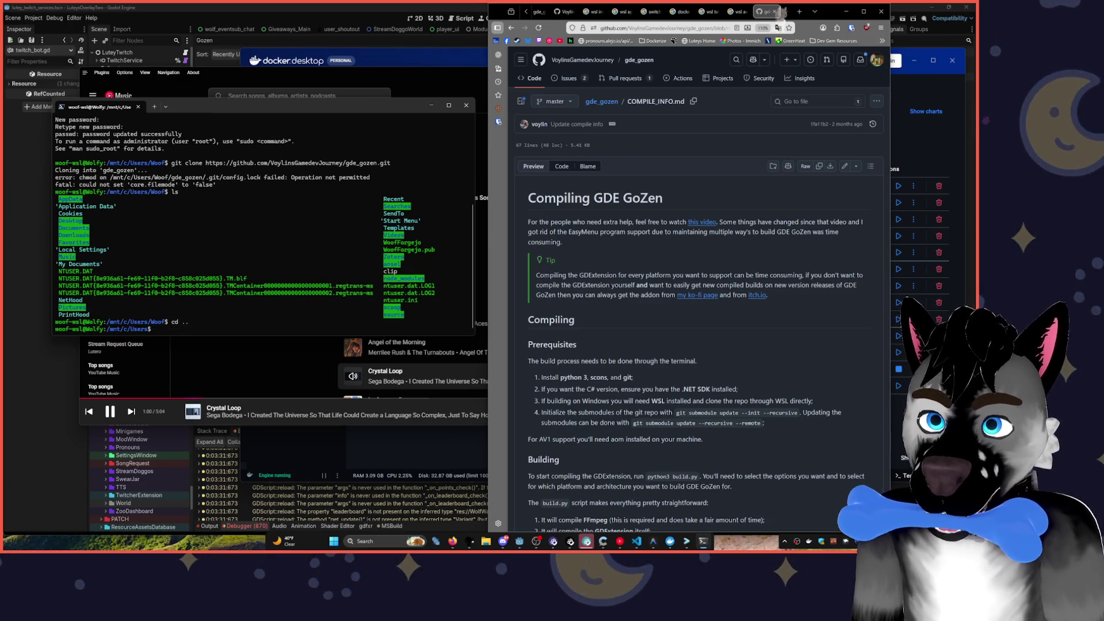
pyautogui.write('clear')
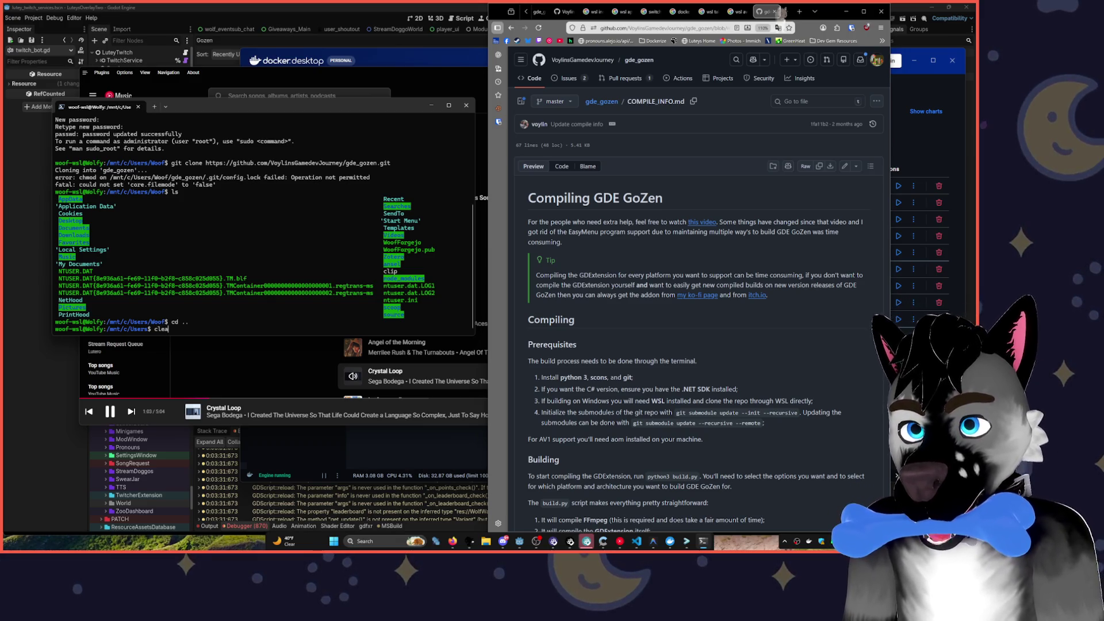
pyautogui.press('Return')
pyautogui.write('c$')
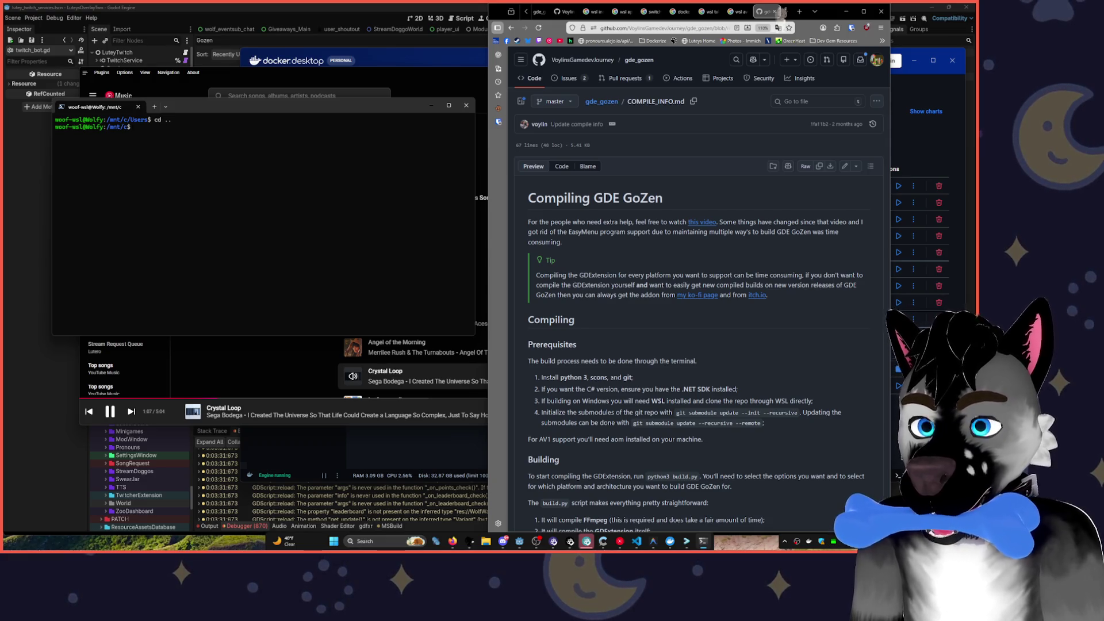
pyautogui.write(' ls')
# - List /mnt/c, go up to /mnt, list the drives, and switch into the E drive
pyautogui.press('Return')
pyautogui.write('cd')
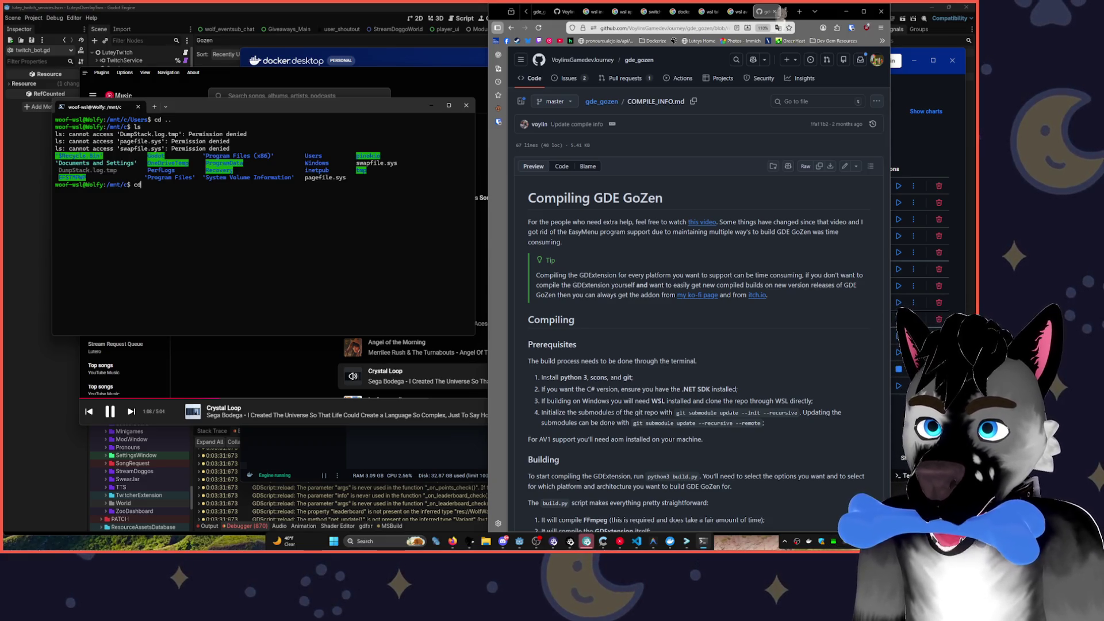
pyautogui.write(' ..')
pyautogui.press('Return')
pyautogui.write('ls')
pyautogui.press('Return')
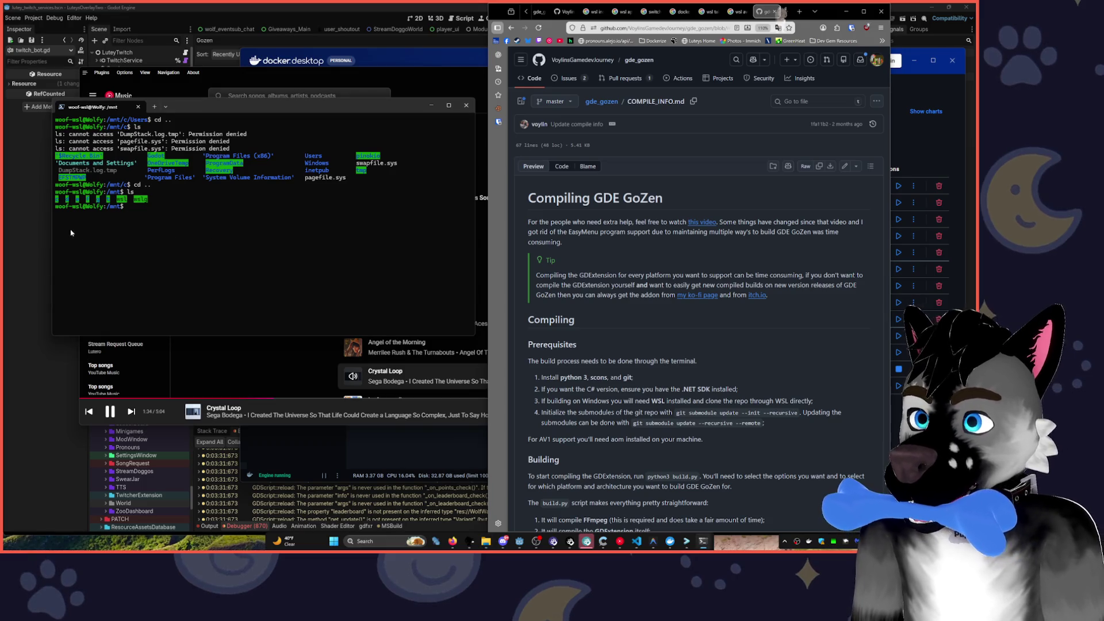
pyautogui.write('cd')
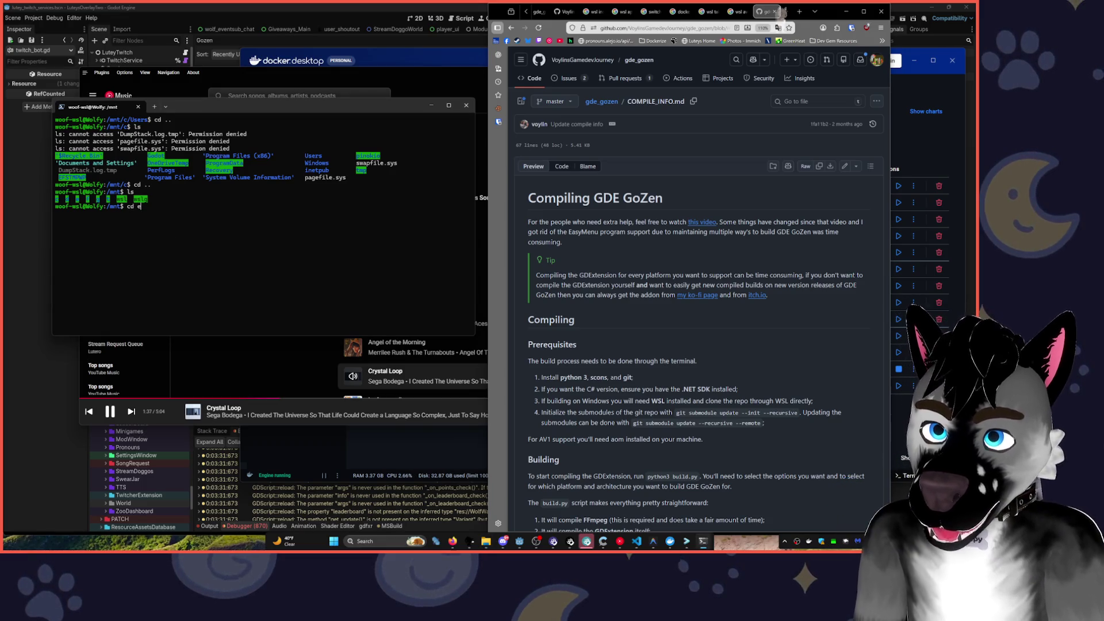
pyautogui.write(' e')
pyautogui.press('Return')
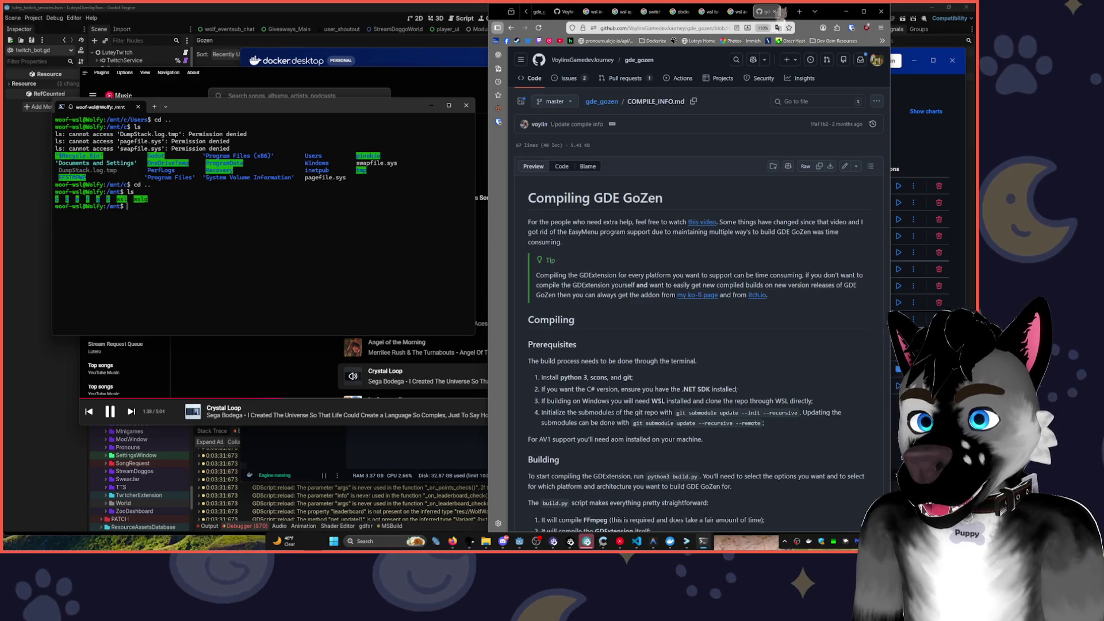
# - Create and enter the wolfware-repos_godot folder, then prepare 'git clone' with the gde_gozen URL
pyautogui.write('mk')
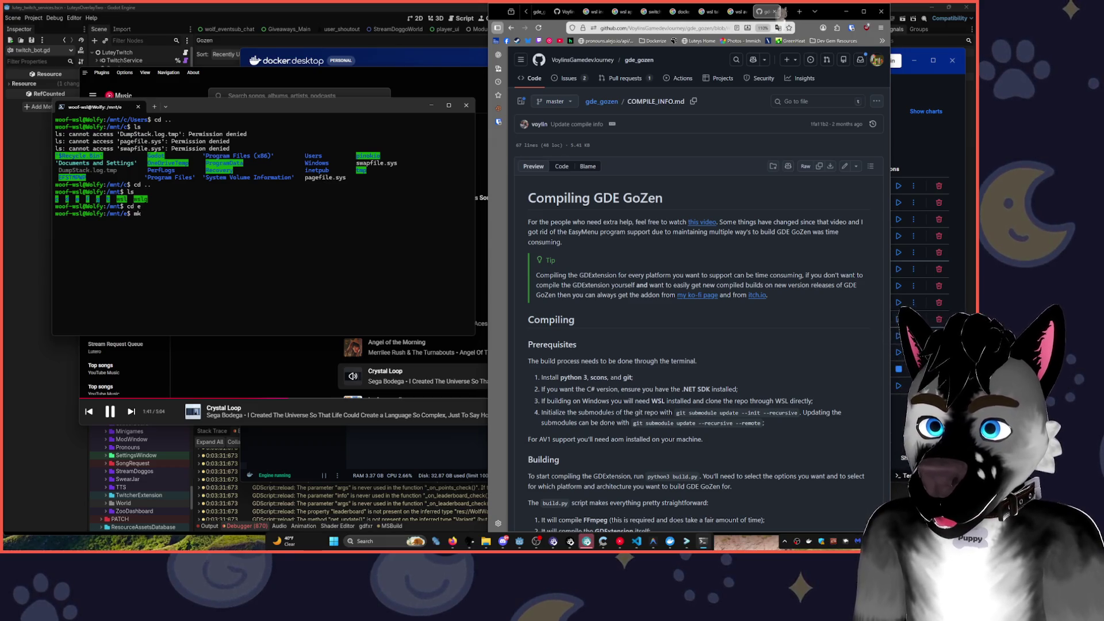
pyautogui.write('dir ')
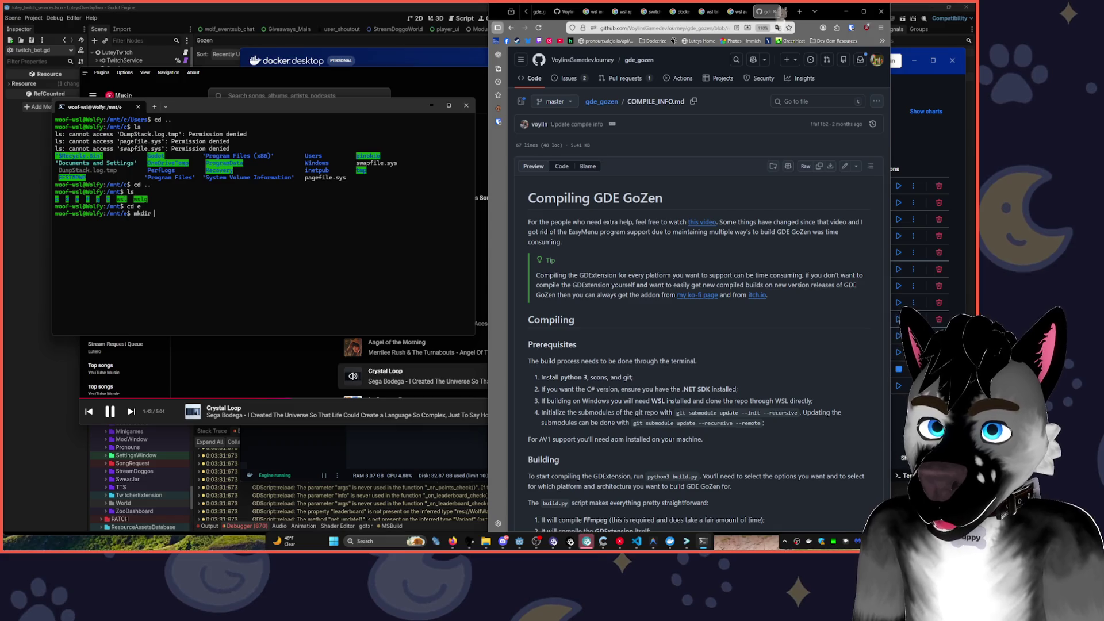
pyautogui.write('wol')
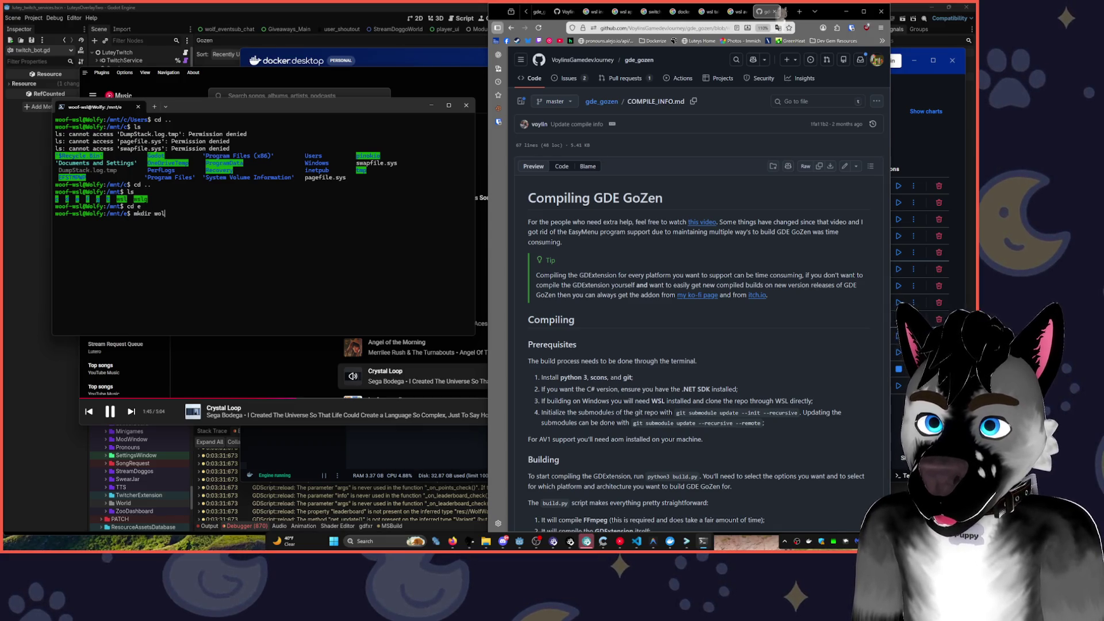
pyautogui.write('fware-')
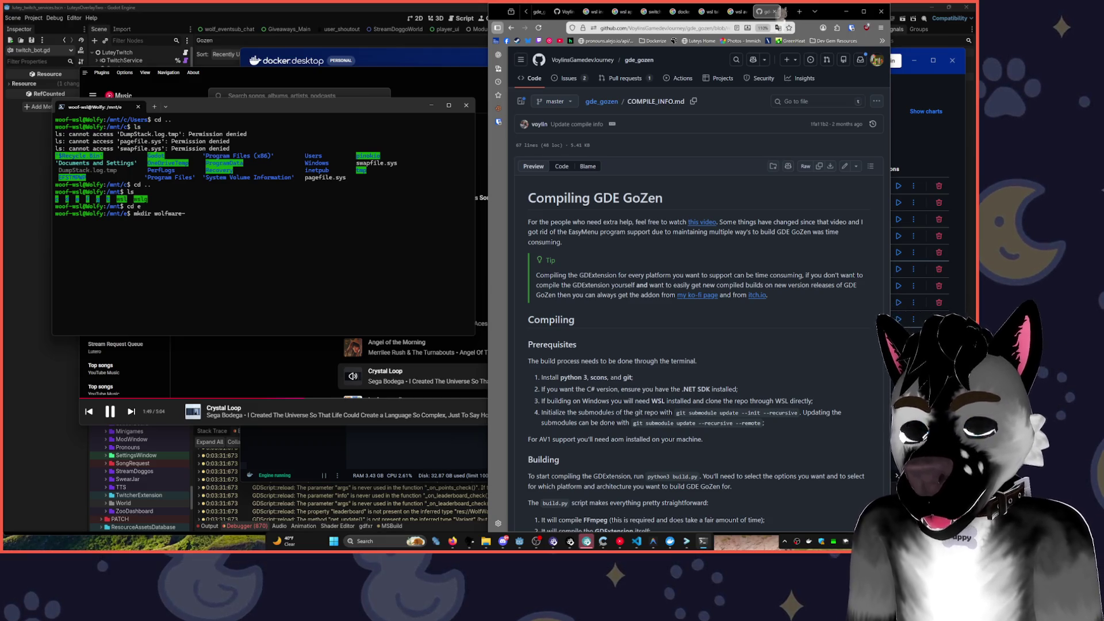
pyautogui.write('repos_g')
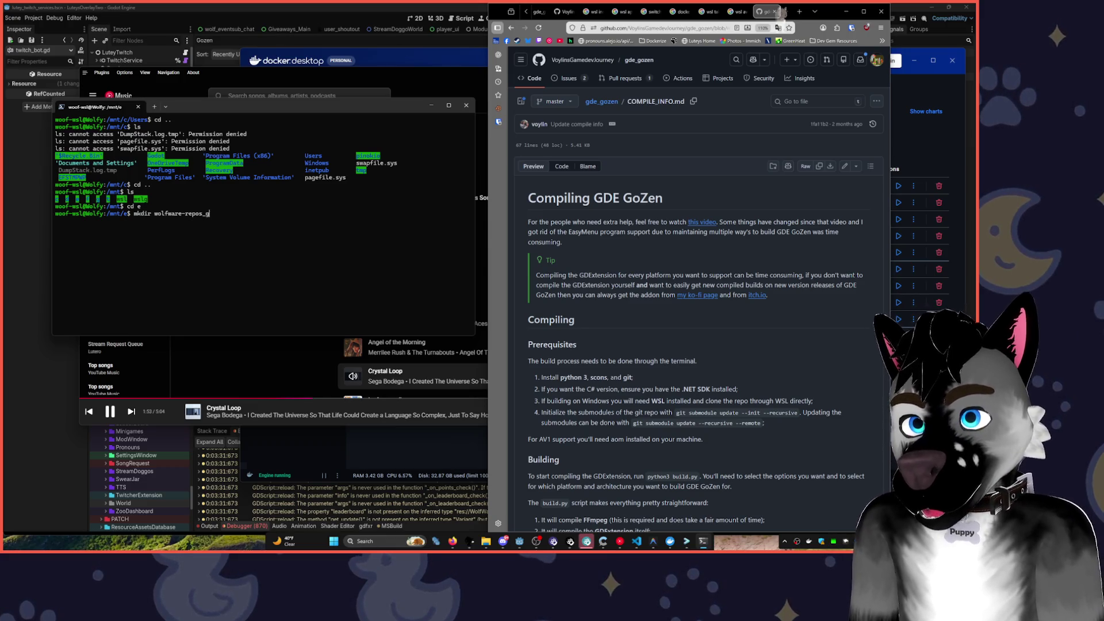
pyautogui.write('odot')
pyautogui.press('Return')
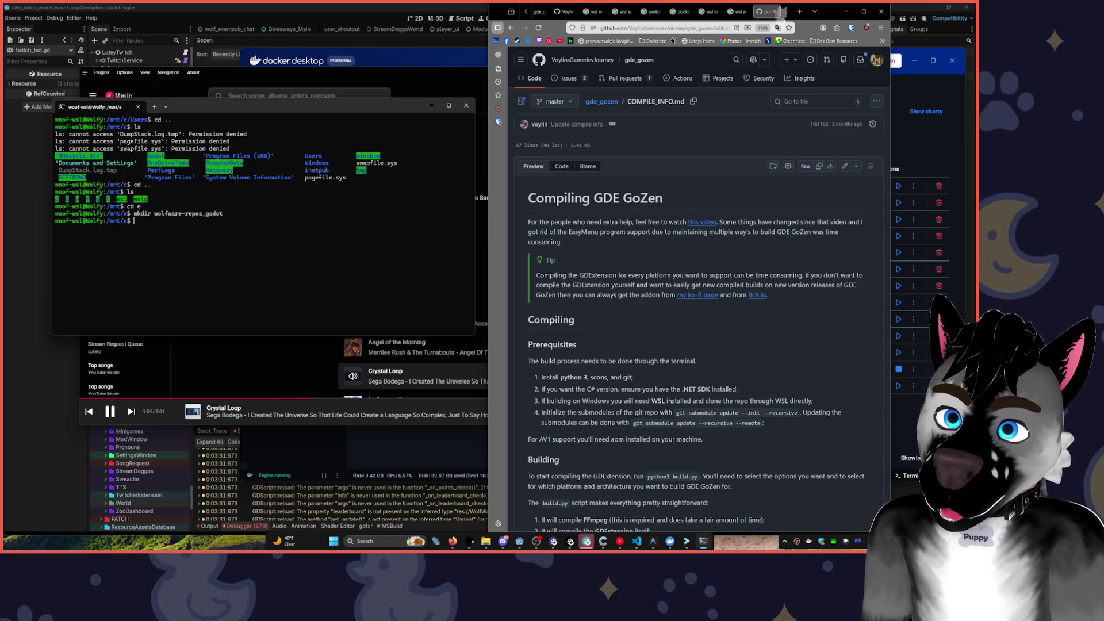
pyautogui.write('cd wolfware-repos_godot/')
pyautogui.press('Return')
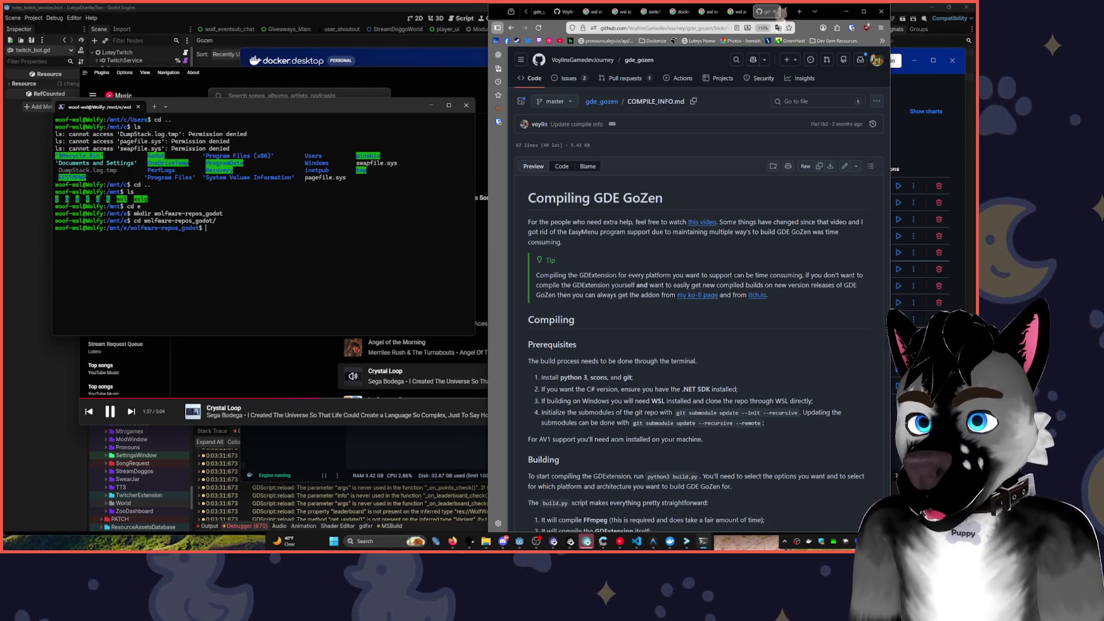
pyautogui.write('git clone')
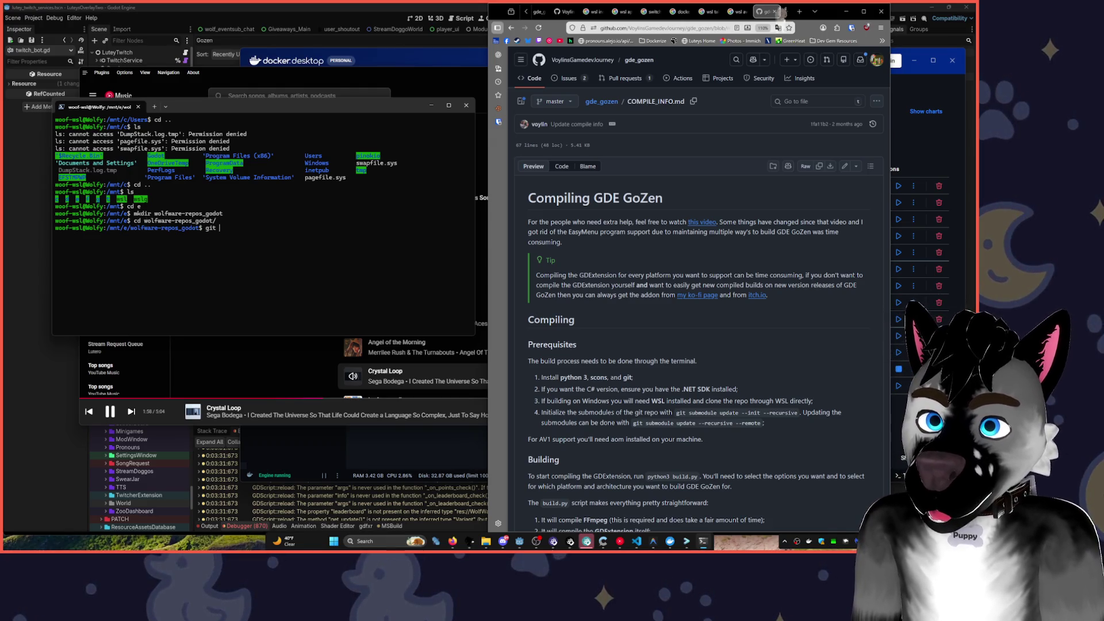
pyautogui.write('https://github.com/VoylinsGamedevJourney/gde_gozen.git')
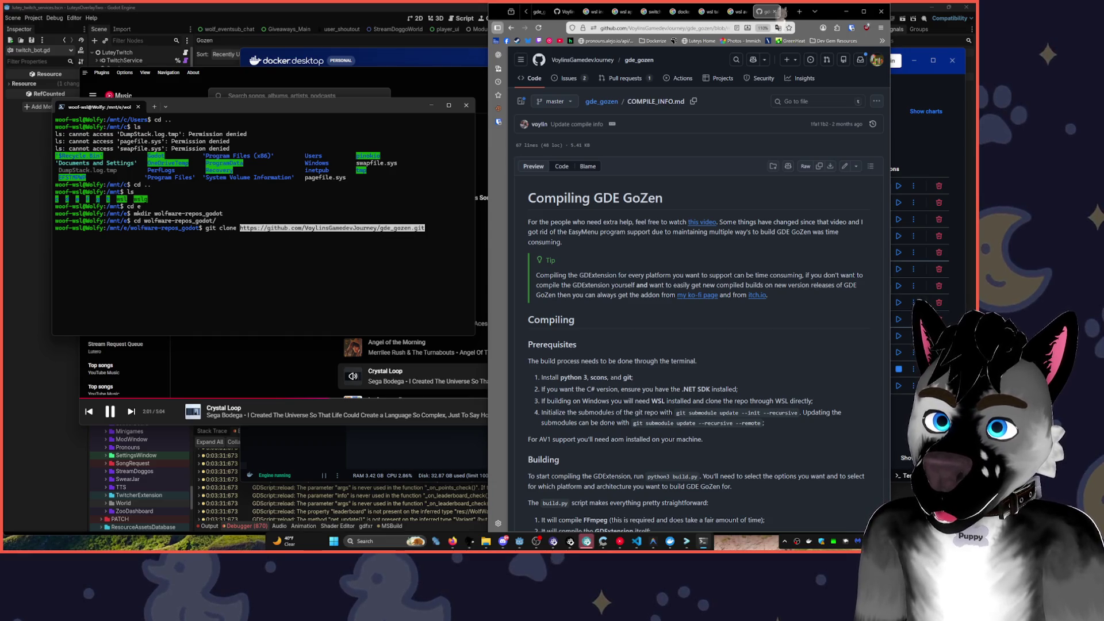
# - Rerun the gde_gozen clone with sudo after the chmod error and enter the password
pyautogui.press('Return')
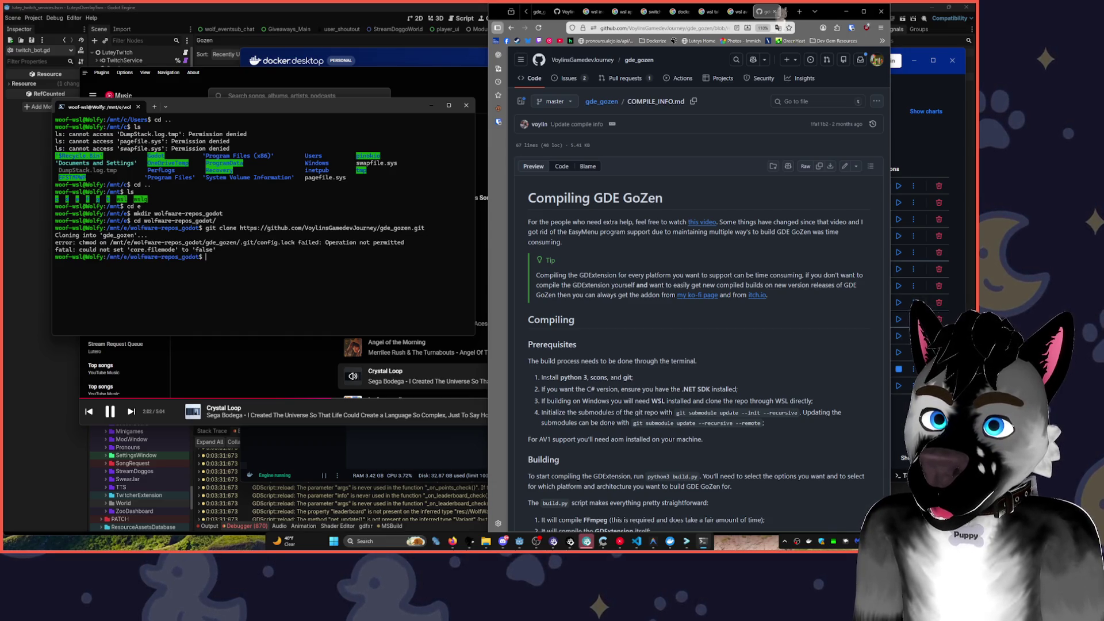
pyautogui.press('Up')
pyautogui.press('Home')
pyautogui.write('sudo')
pyautogui.press('Return')
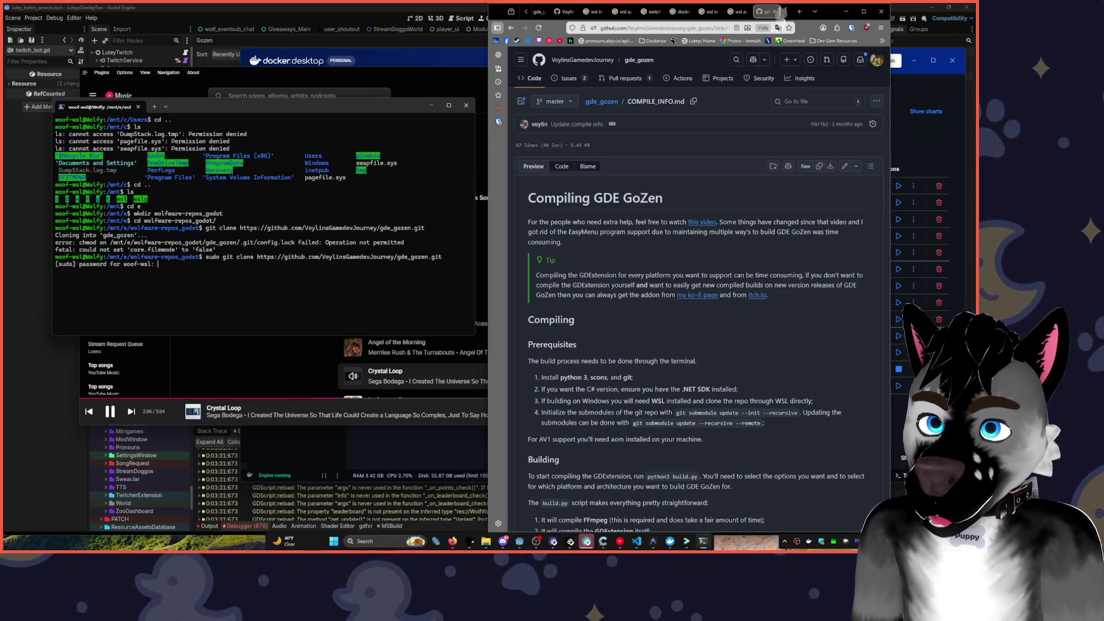
pyautogui.press('Return')
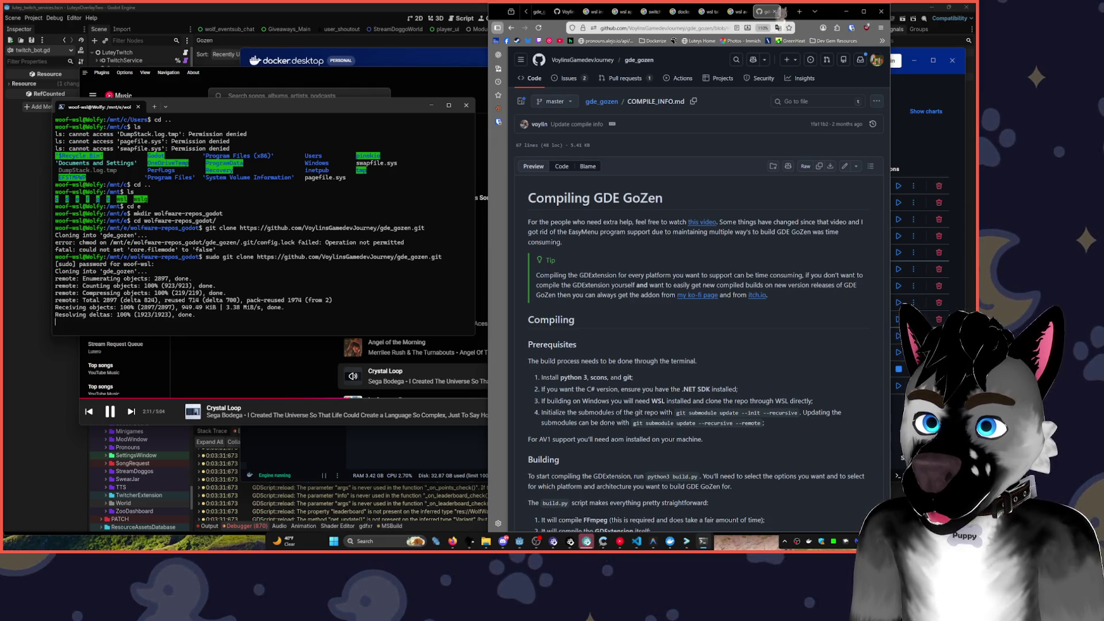
# - Change into the cloned gde_gozen folder using Tab completion
pyautogui.click(783, 13)
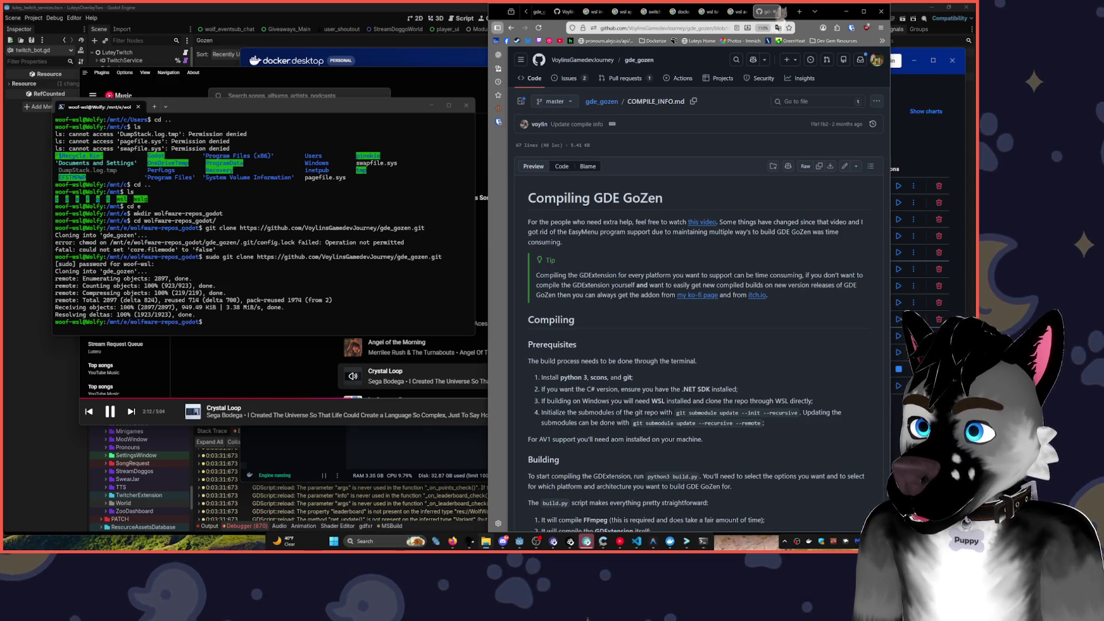
pyautogui.click(353, 291)
pyautogui.write('cd')
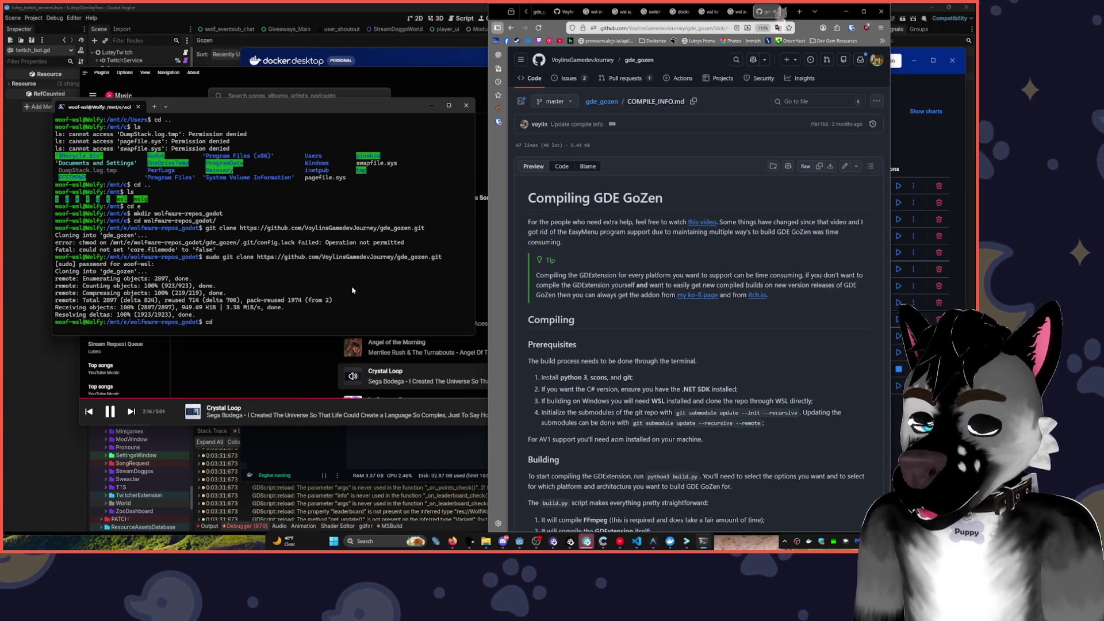
pyautogui.write('gde')
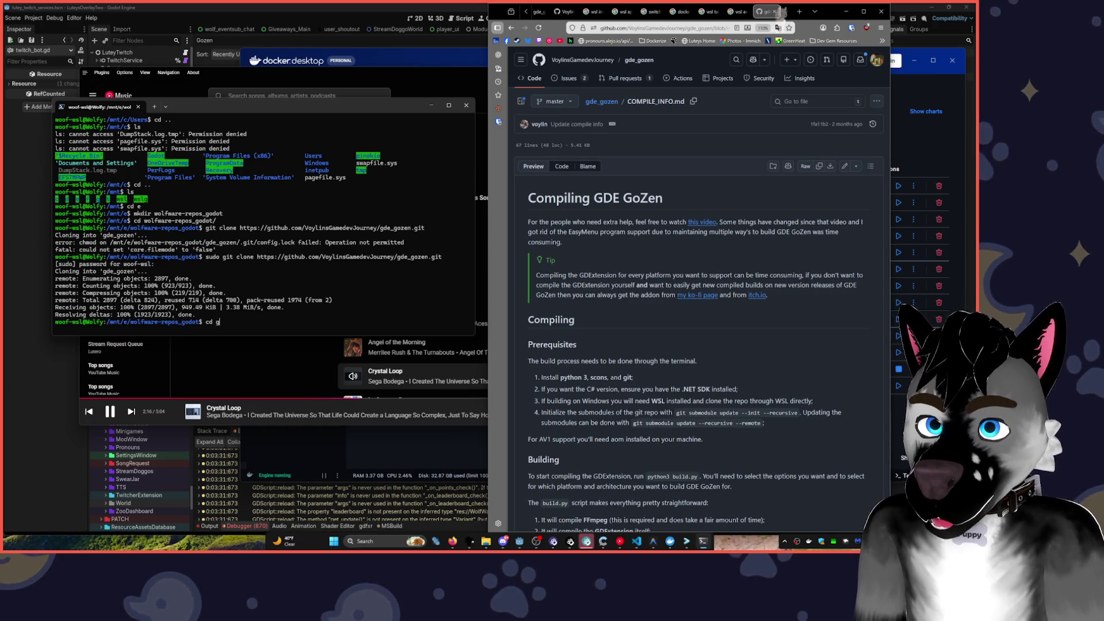
pyautogui.press('Tab')
pyautogui.press('Return')
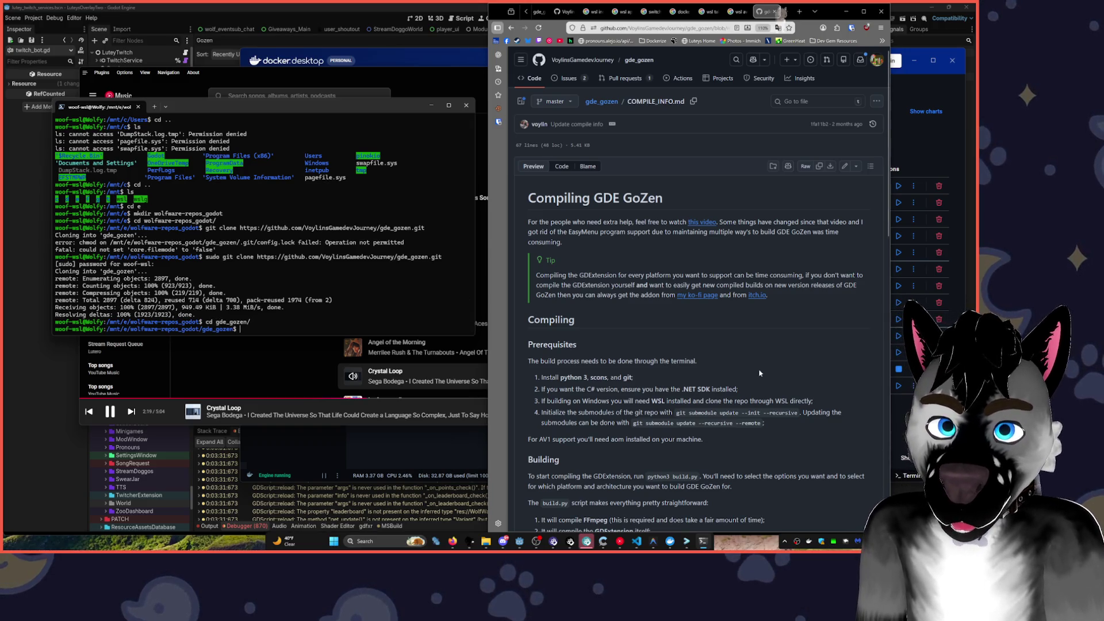
# - Run 'git submodule update --init --recursive', then retry it with sudo
pyautogui.write('git sub')
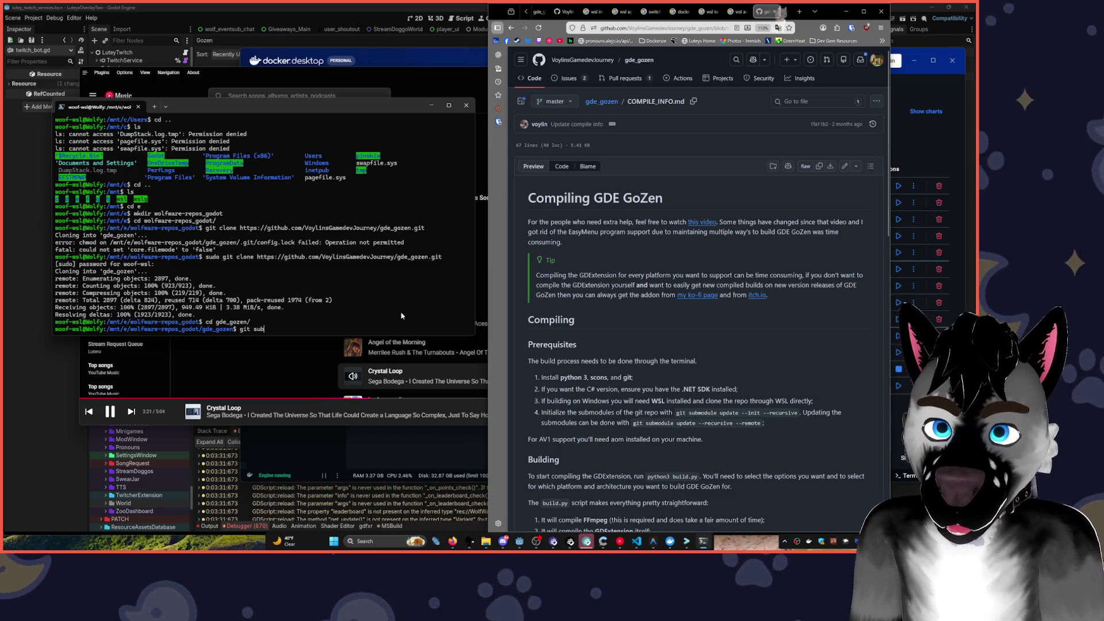
pyautogui.write('module ud')
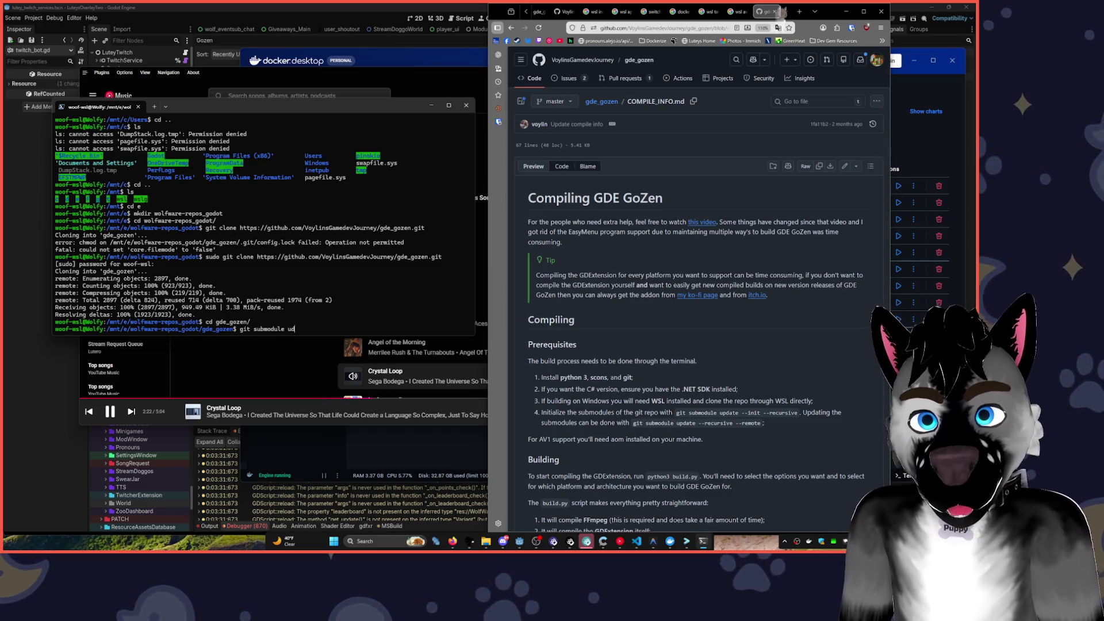
pyautogui.press('BackSpace')
pyautogui.write('pdat')
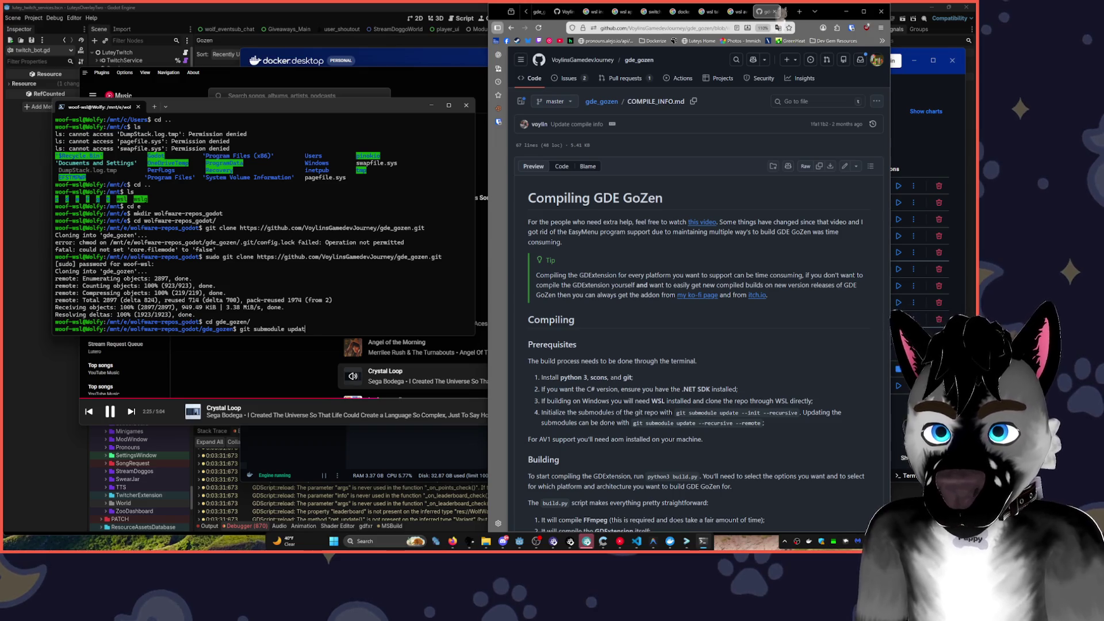
pyautogui.write('e --inite')
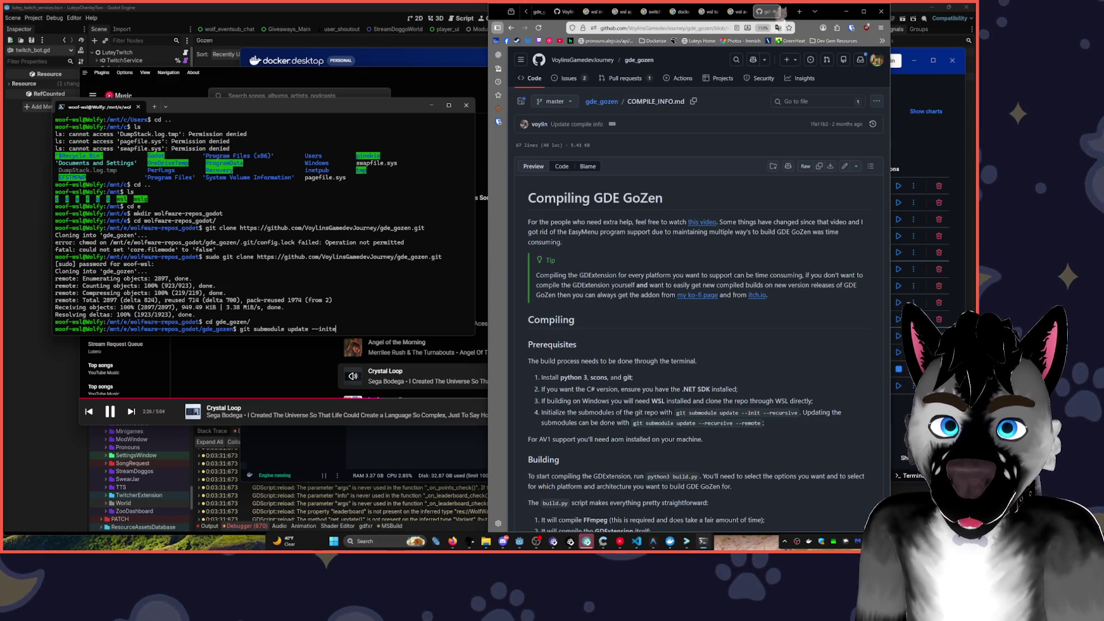
pyautogui.write(' --recursive')
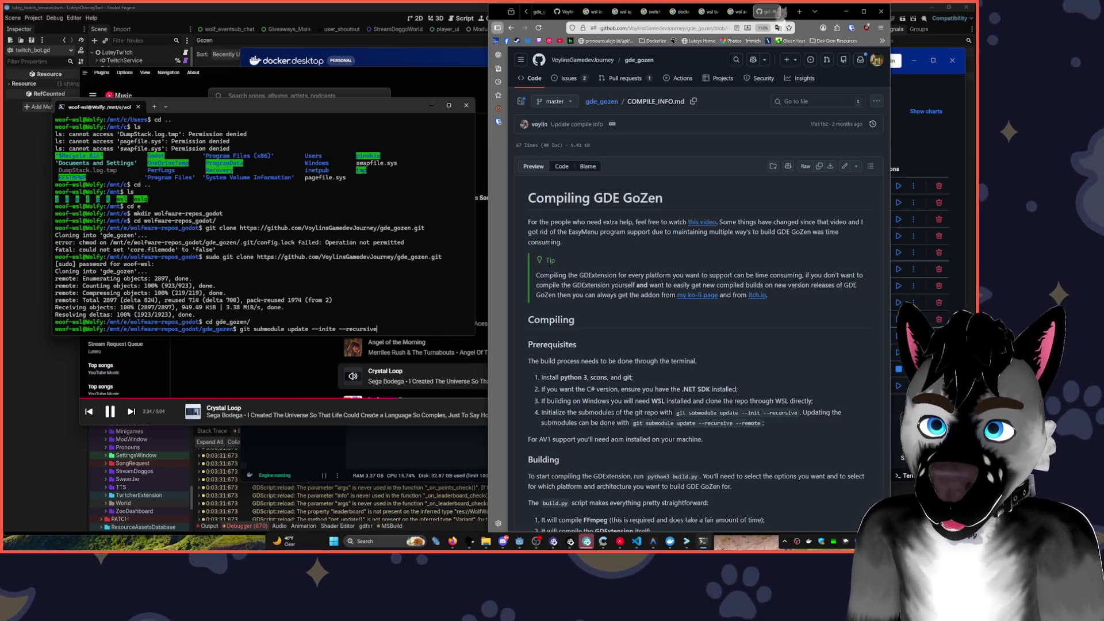
pyautogui.press('Return')
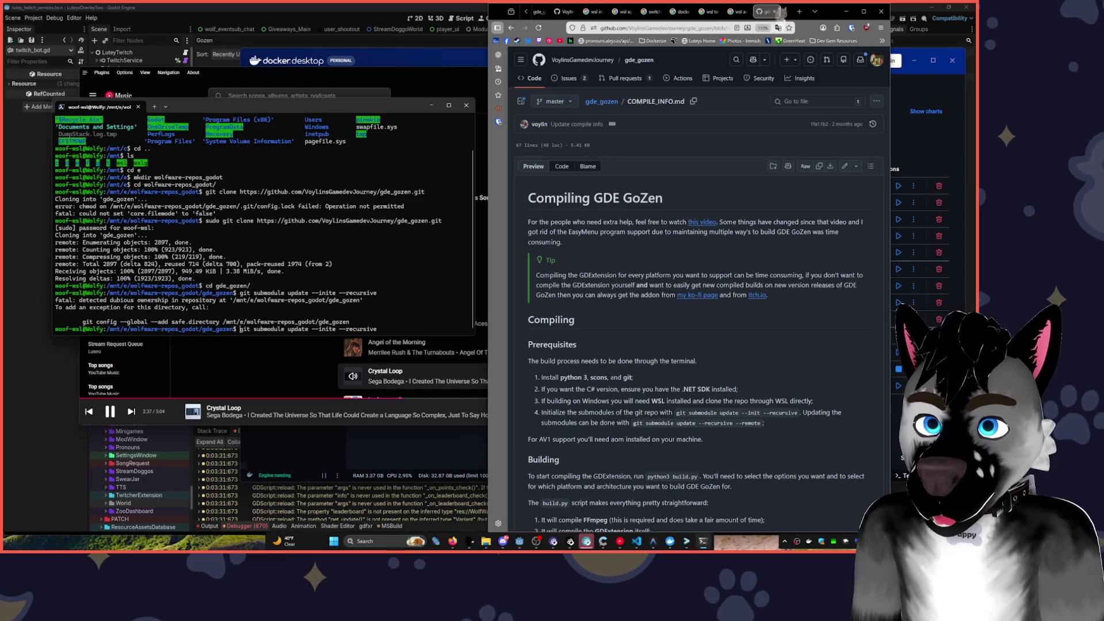
pyautogui.press('Up')
pyautogui.press('Home')
pyautogui.write('sudo')
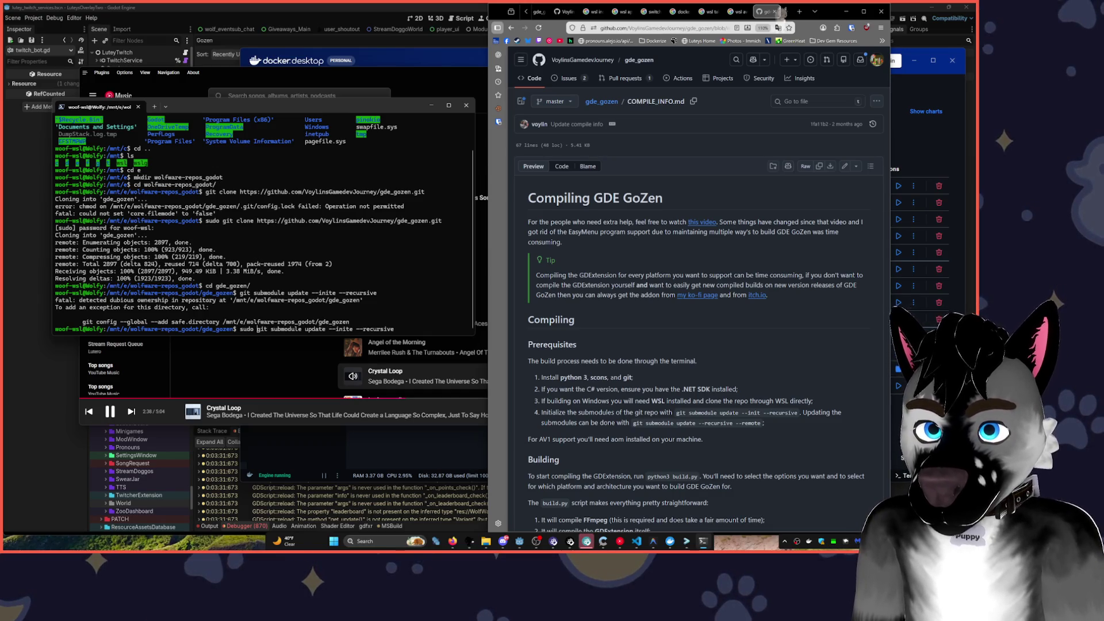
pyautogui.press('Return')
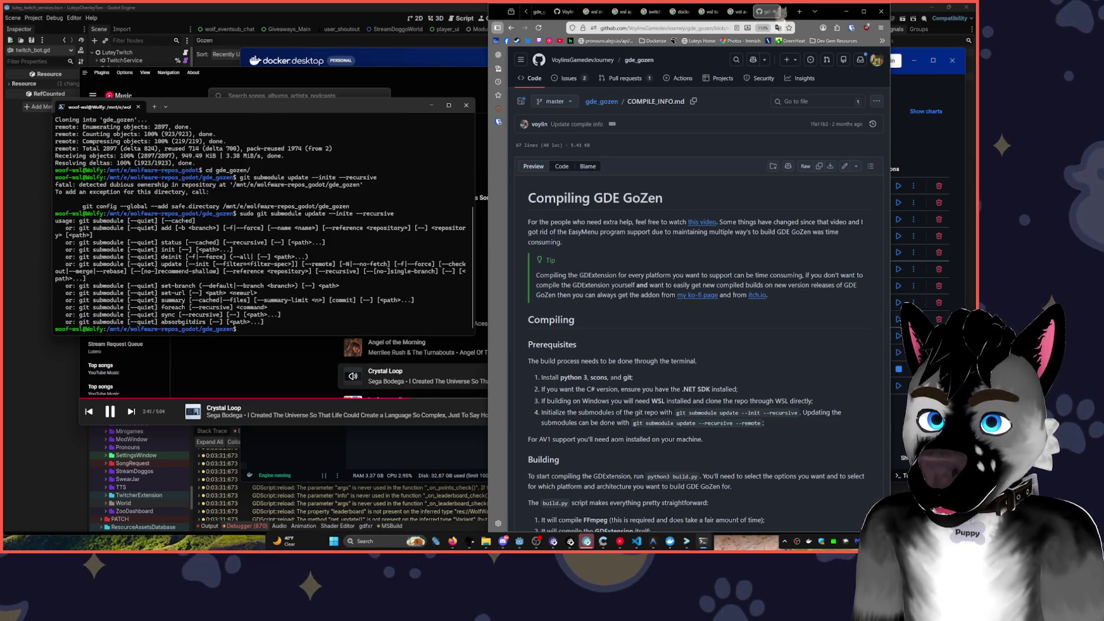
# - Fix the --inite typo to --init and rerun the submodule command without sudo
pyautogui.press('Up')
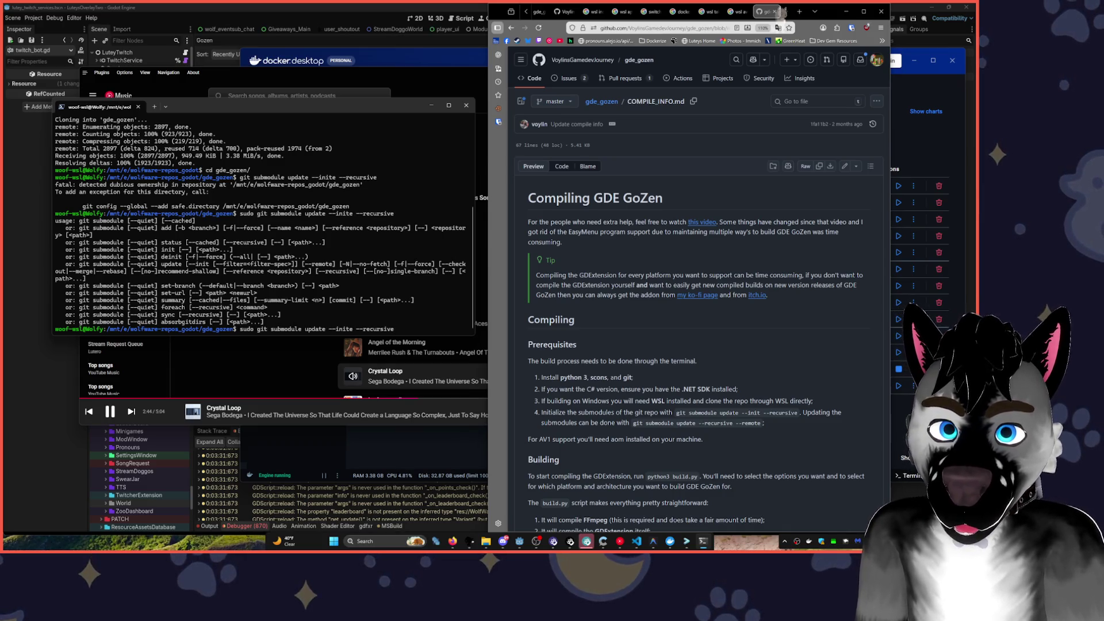
pyautogui.hotkey('ctrl', 'Left')
pyautogui.hotkey('ctrl', 'Left')
pyautogui.hotkey('ctrl', 'Left')
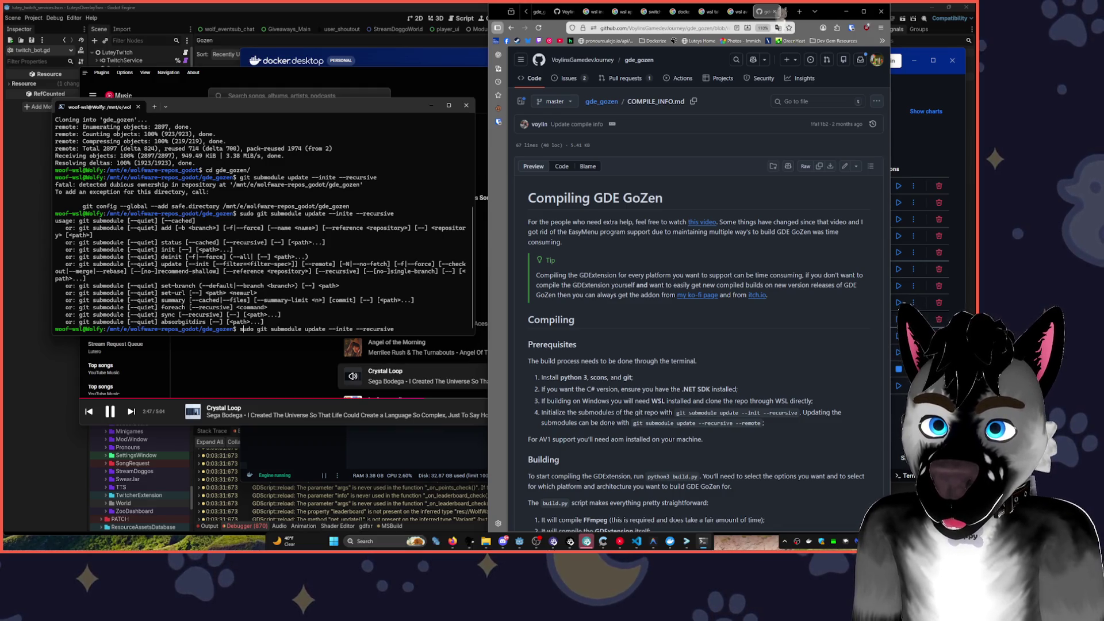
pyautogui.hotkey('ctrl', 'Right')
pyautogui.hotkey('ctrl', 'Right')
pyautogui.hotkey('ctrl', 'Right')
pyautogui.press('BackSpace')
pyautogui.press('Home')
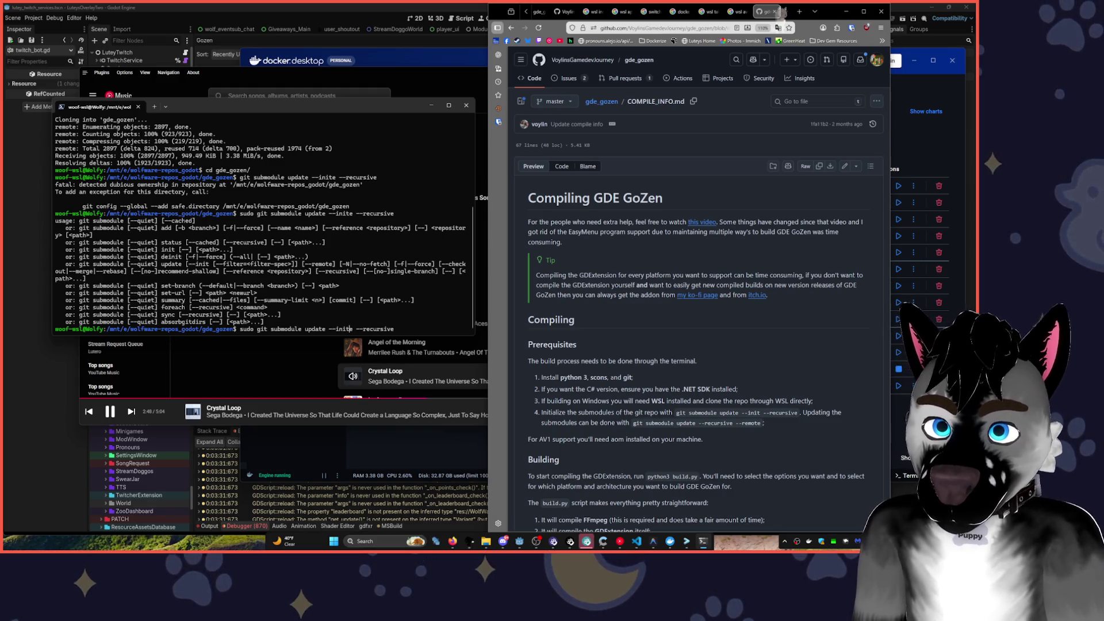
pyautogui.press('Delete')
pyautogui.press('Delete')
pyautogui.press('Delete')
pyautogui.press('Return')
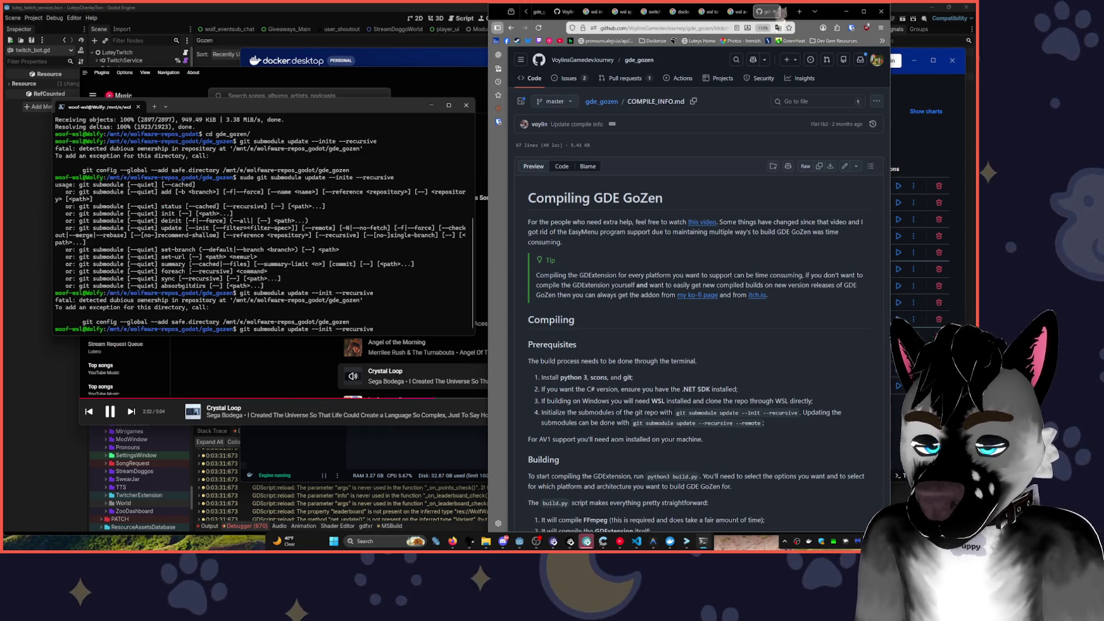
# - Try a root shell, then run the corrected submodule update with sudo so emsdk, FFmpeg and godot-cpp start cloning
pyautogui.write('sudo su')
pyautogui.press('Return')
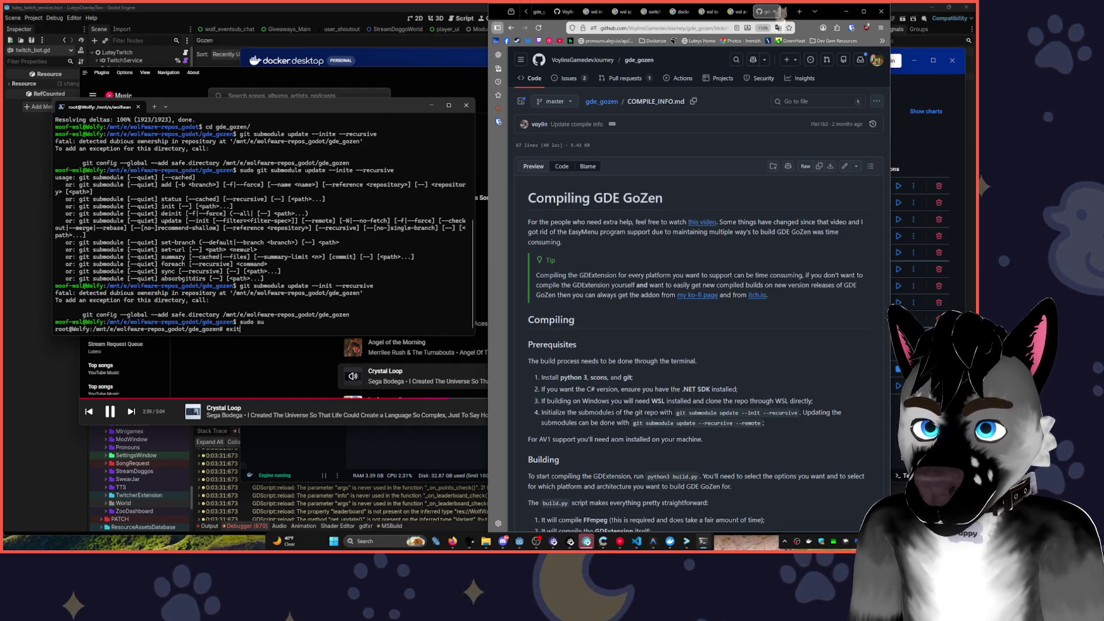
pyautogui.write('exit')
pyautogui.press('Return')
pyautogui.press('Up')
pyautogui.press('Up')
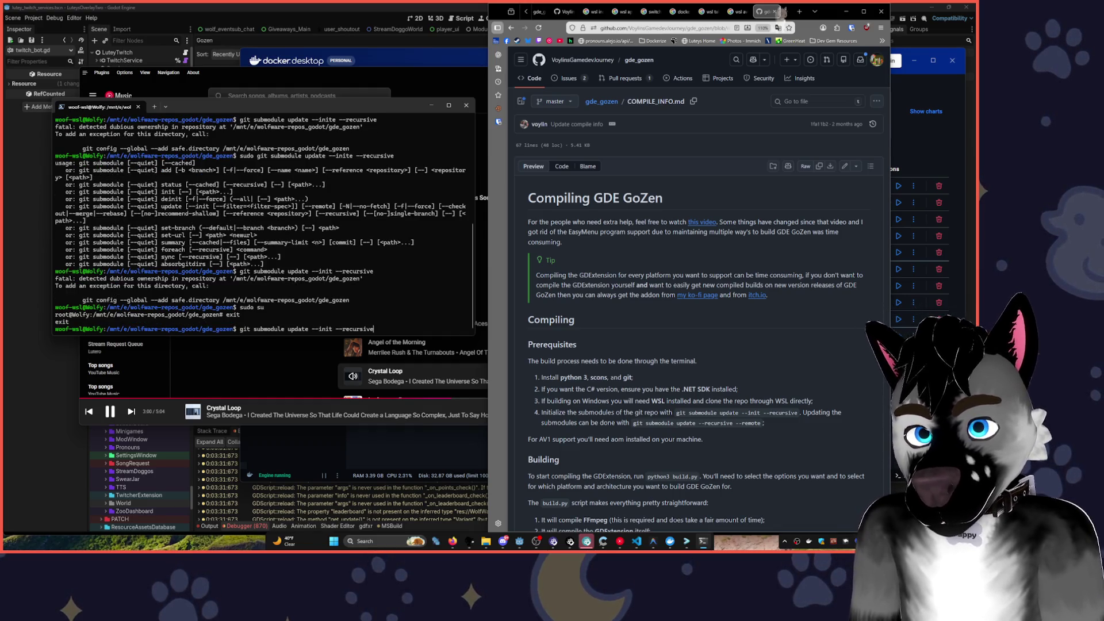
pyautogui.press('Home')
pyautogui.write('sudo')
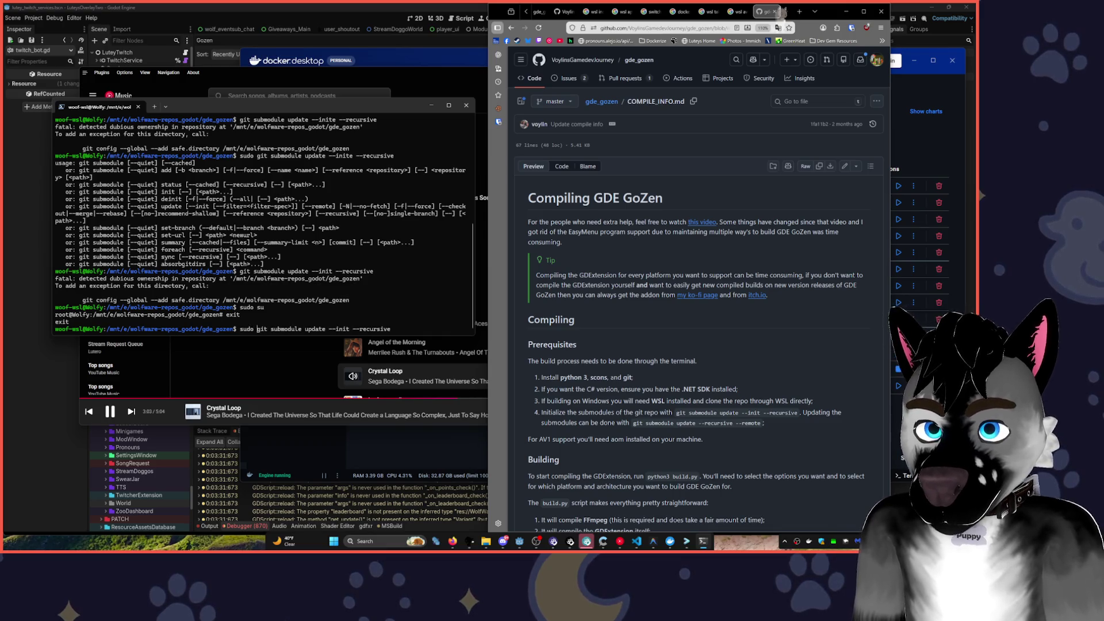
pyautogui.press('End')
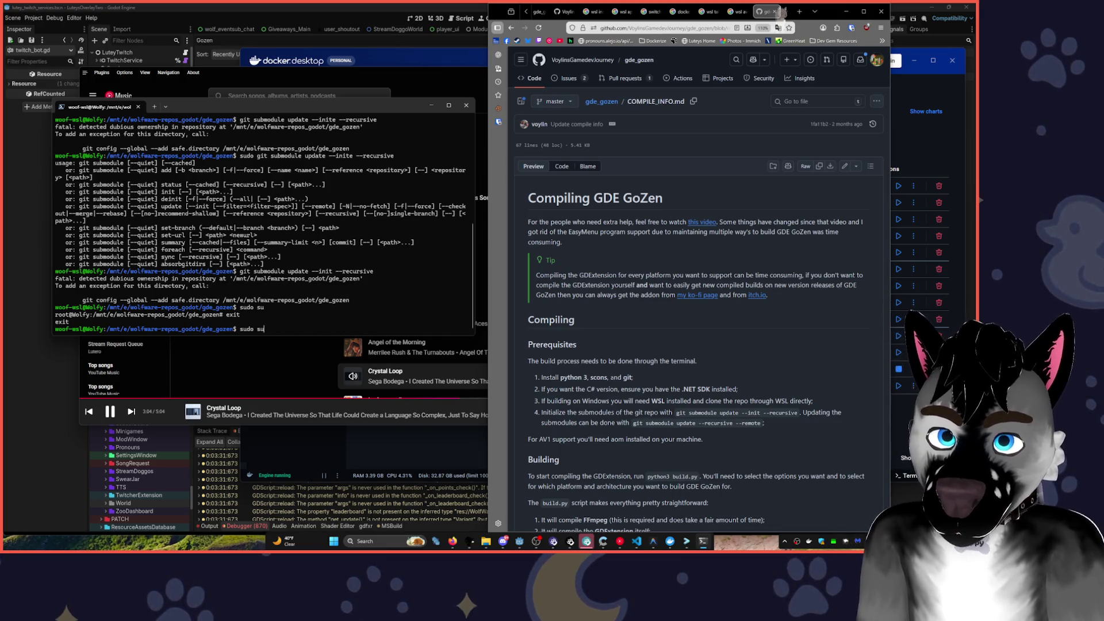
pyautogui.press('Return')
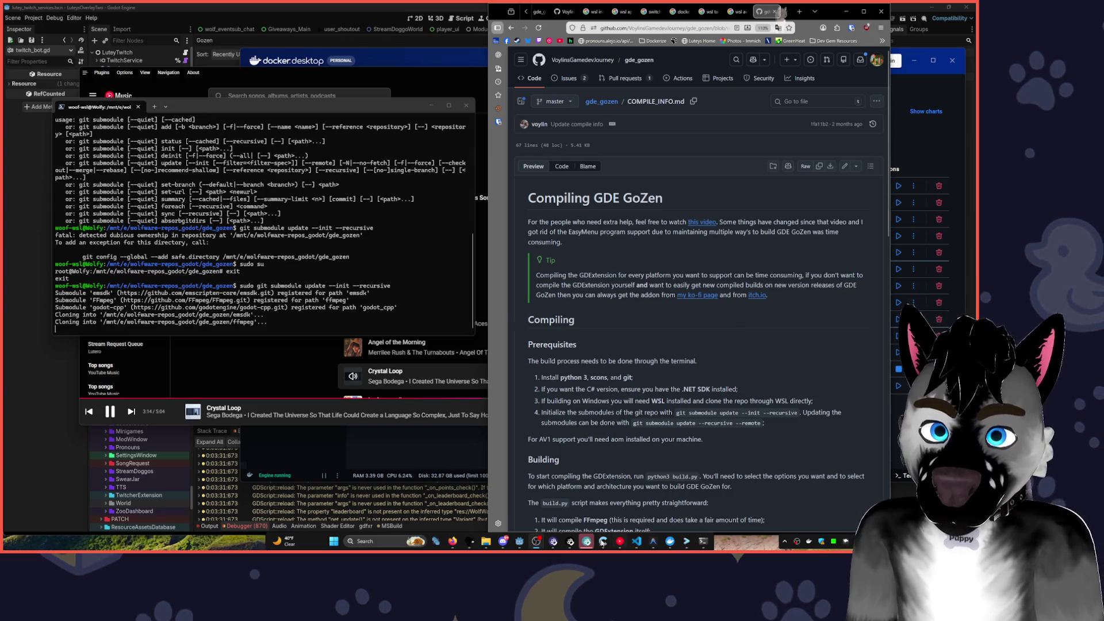
pyautogui.click(514, 542)
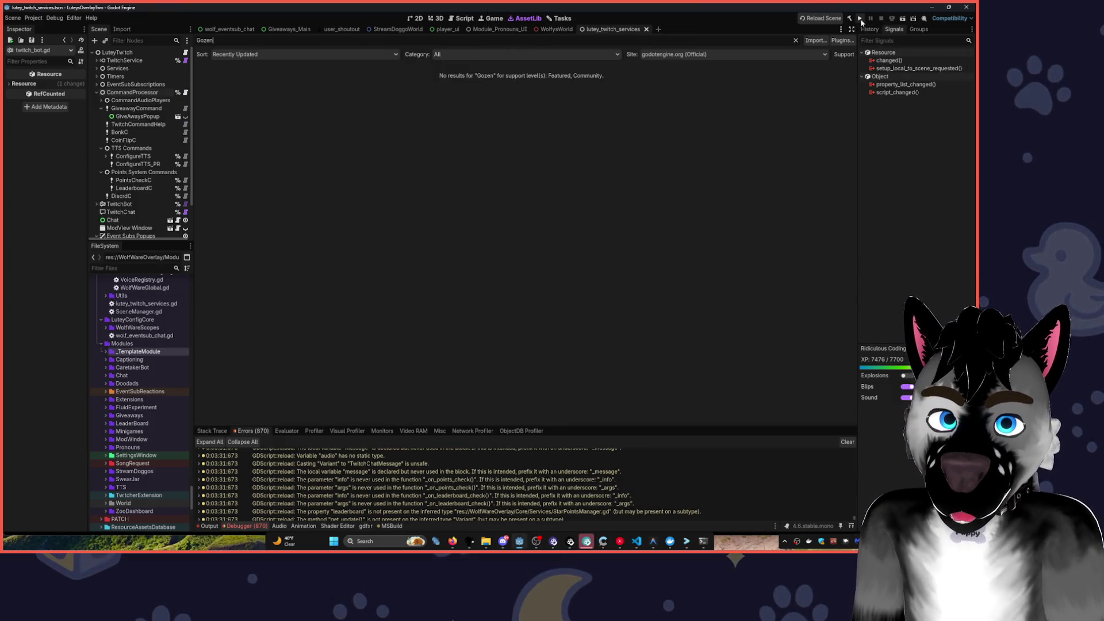
# - Run the overlay, hide the pronoun bar Panel in Module_Pronouns_UI, and save the scene
pyautogui.click(860, 19)
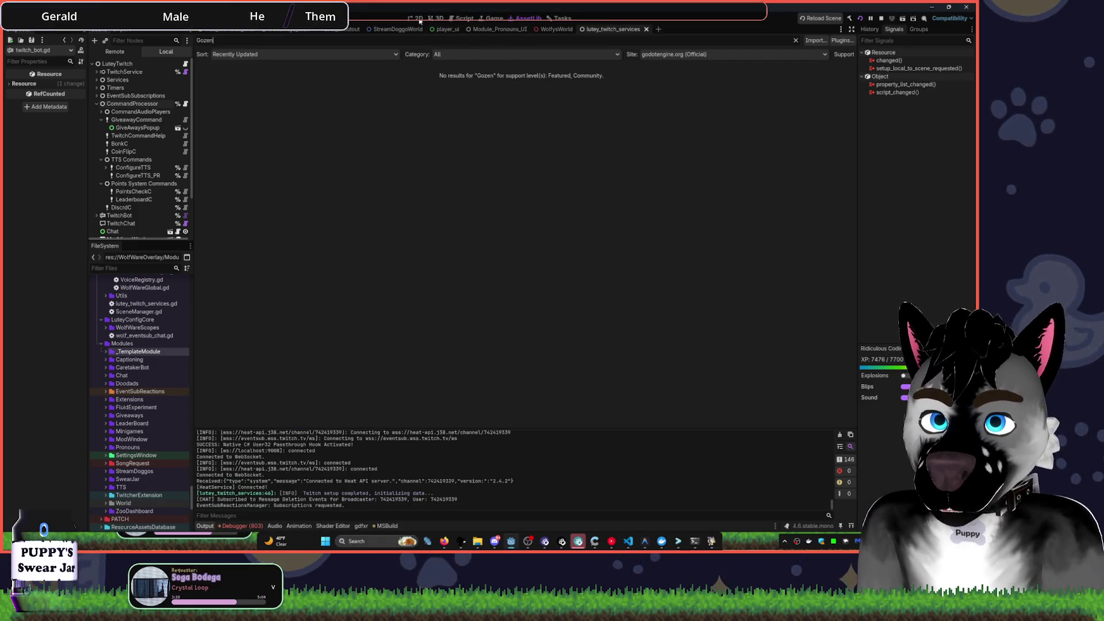
pyautogui.hotkey('ctrl', 'F1')
pyautogui.scroll(-2, 153, 210)
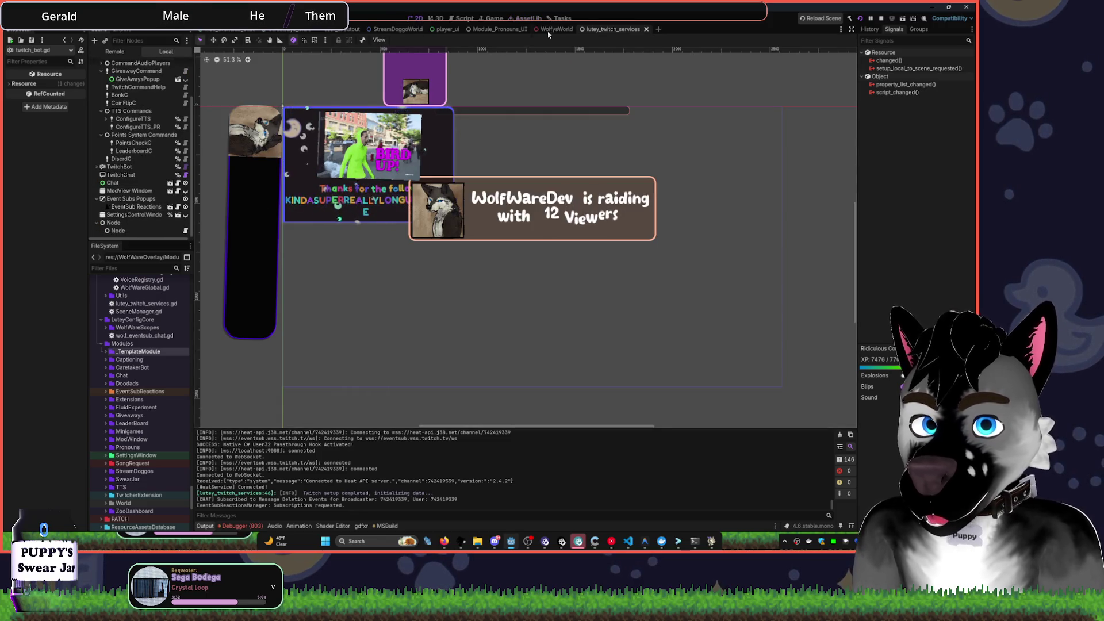
pyautogui.click(500, 28)
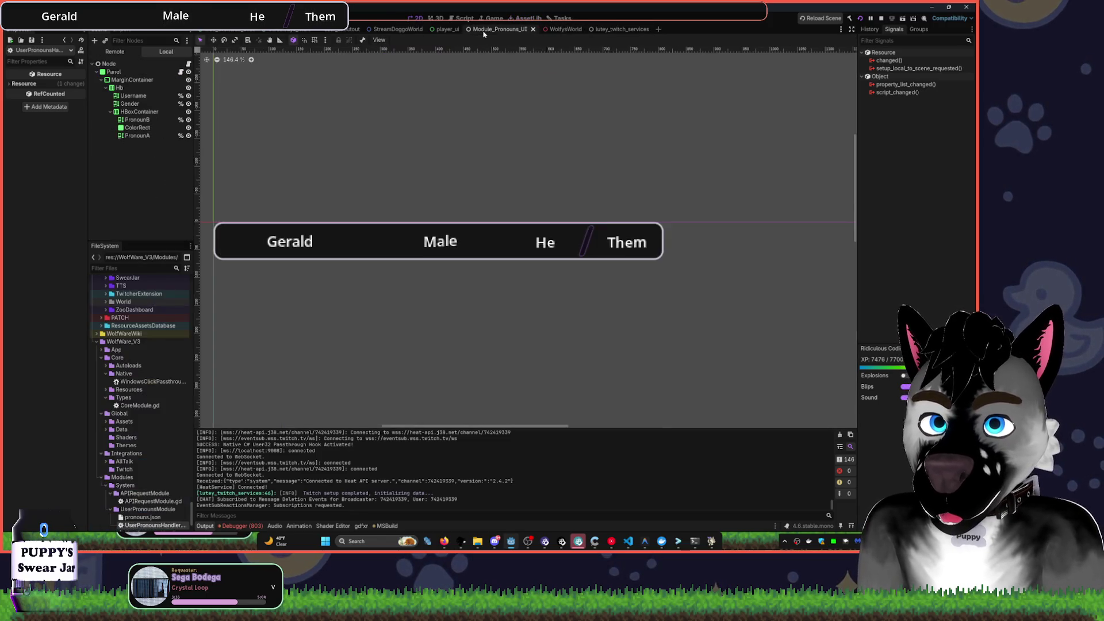
pyautogui.click(188, 72)
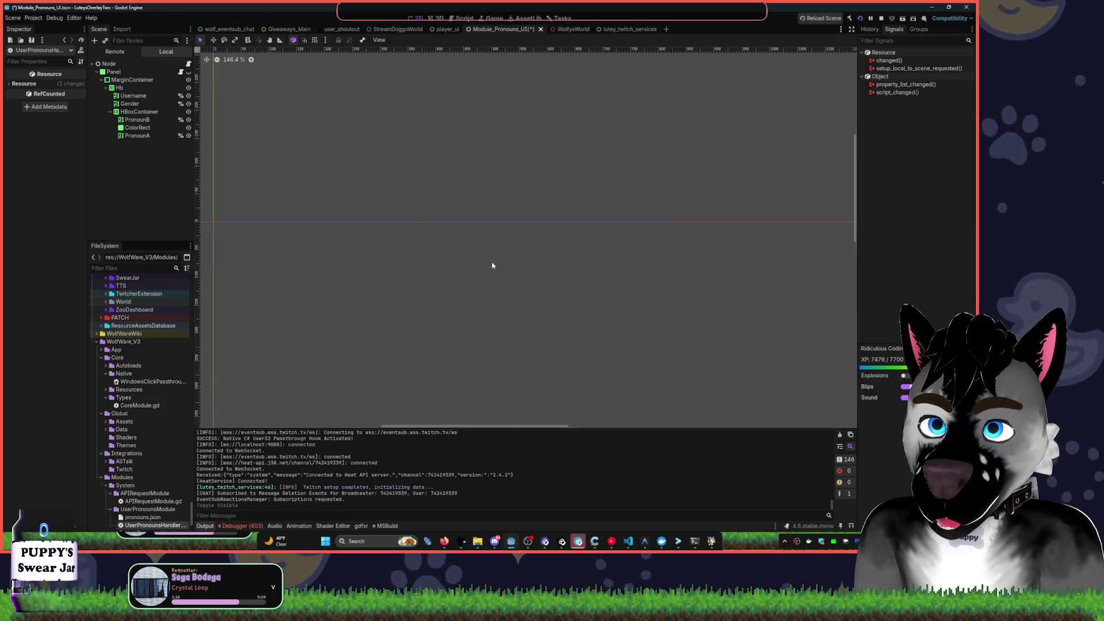
pyautogui.hotkey('ctrl', 's')
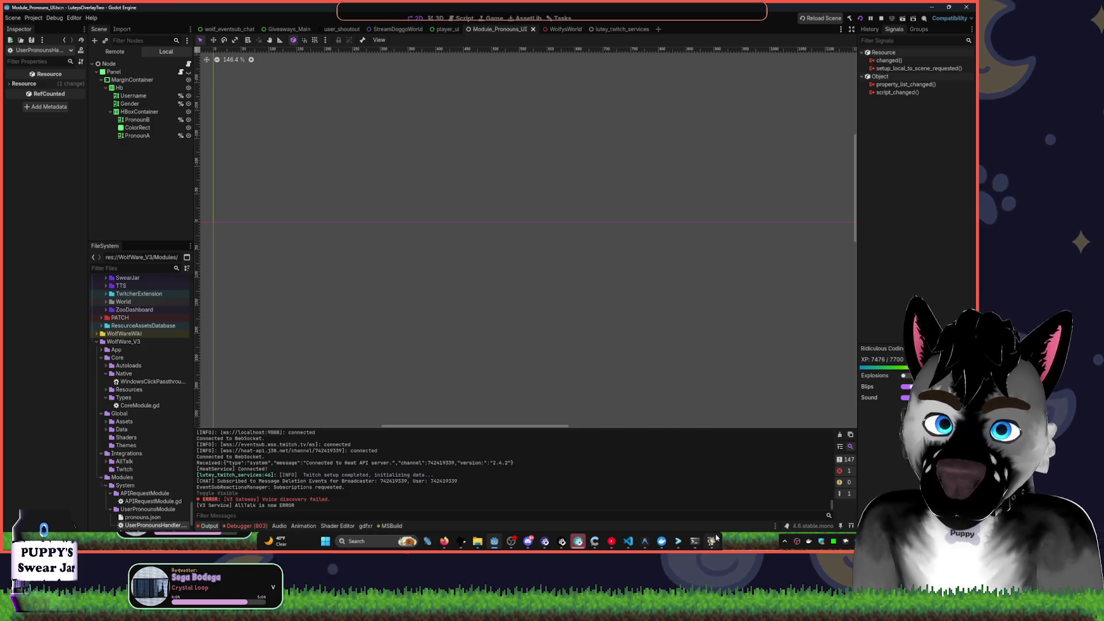
pyautogui.moveTo(716, 538)
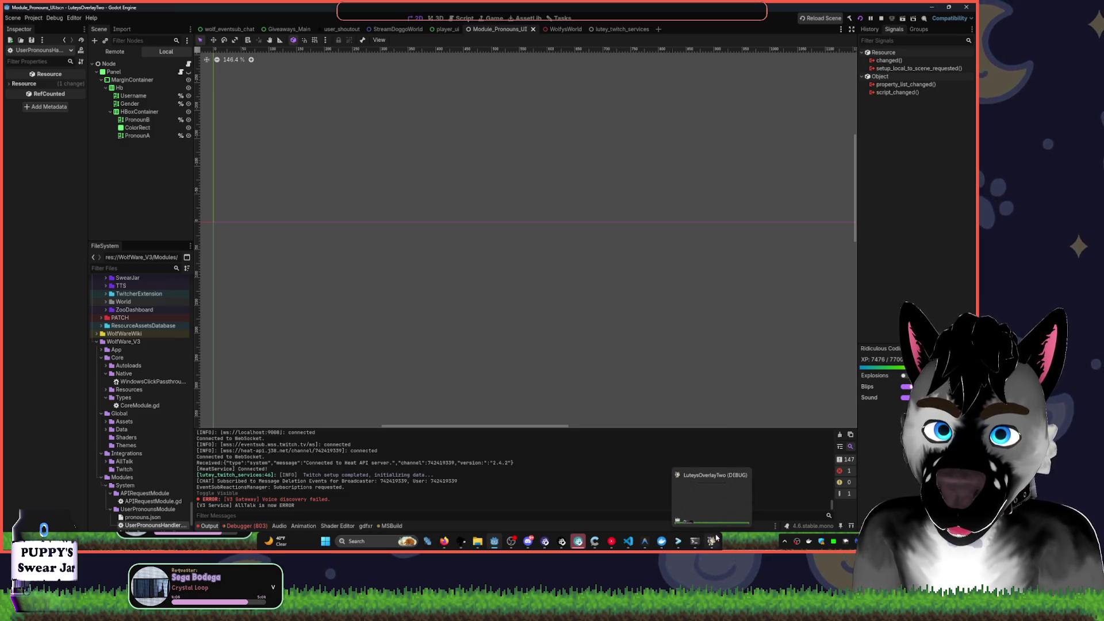
pyautogui.click(695, 541)
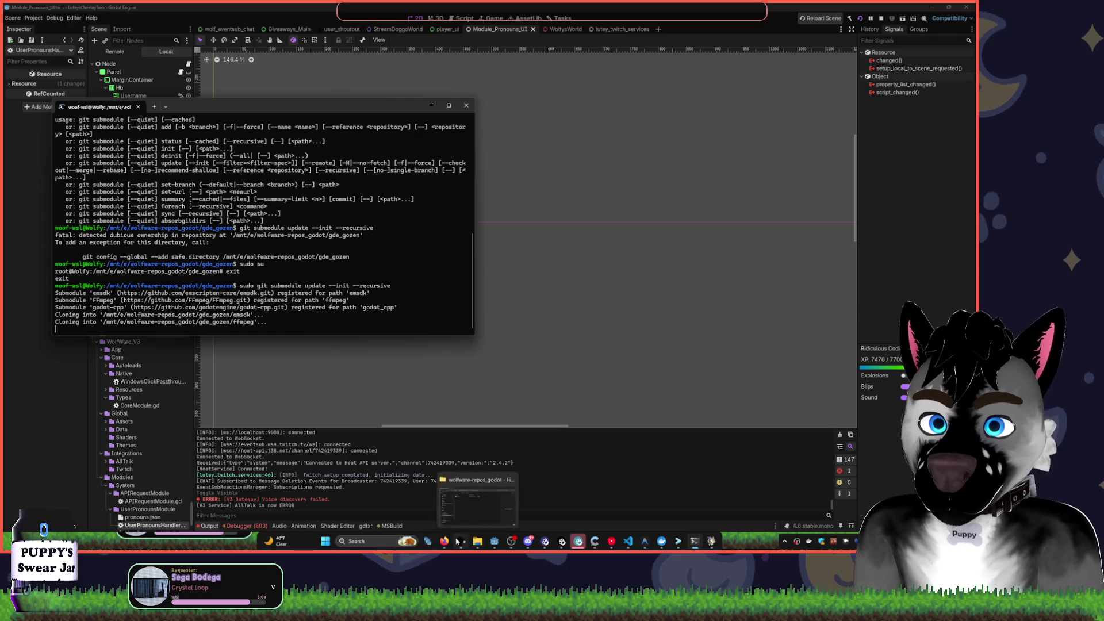
# - Scroll through the build guide while submodules finish checking out, then close the aom documentation page
pyautogui.click(444, 541)
pyautogui.scroll(-2, 555, 426)
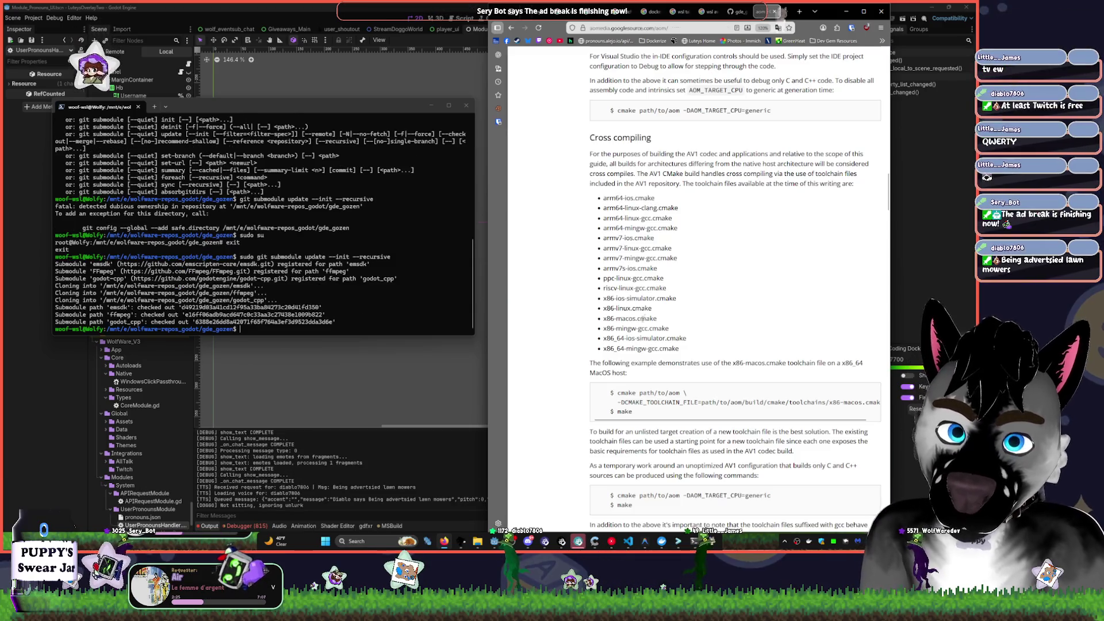
pyautogui.scroll(6, 656, 316)
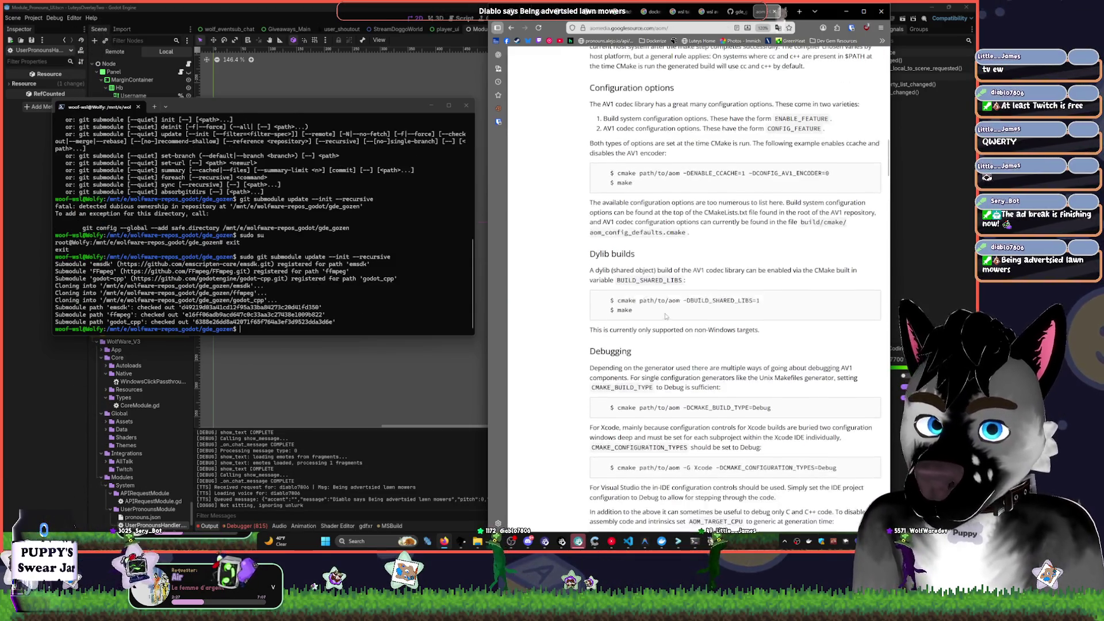
pyautogui.scroll(15, 665, 316)
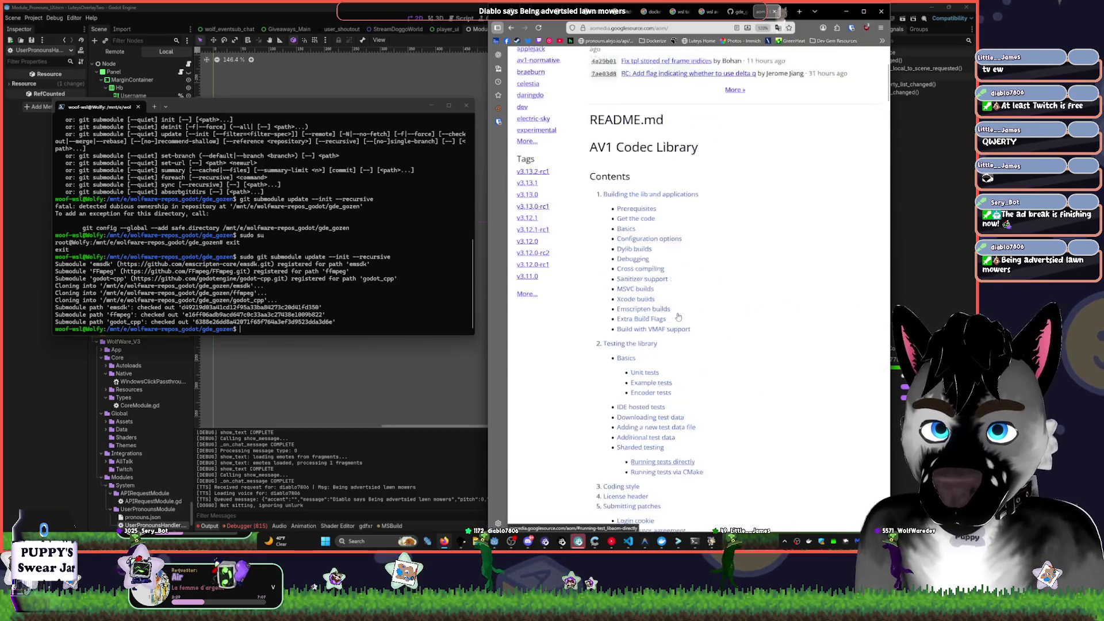
pyautogui.scroll(5, 679, 317)
pyautogui.click(774, 12)
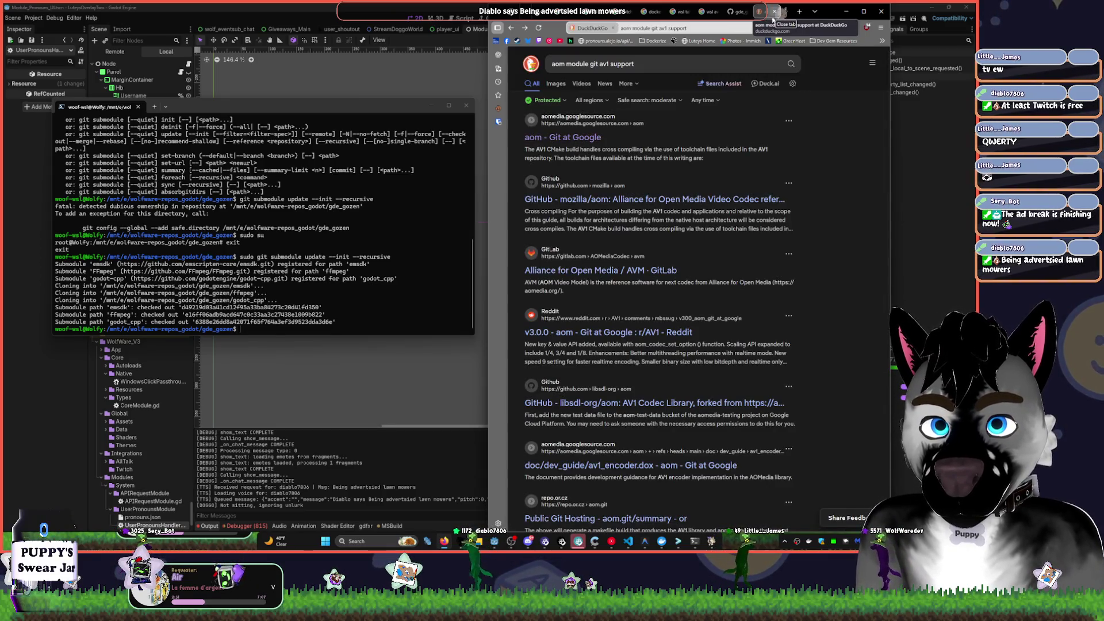
# - Search the web for 'av1 codec' and look over the results
pyautogui.press('/')
pyautogui.write('av1')
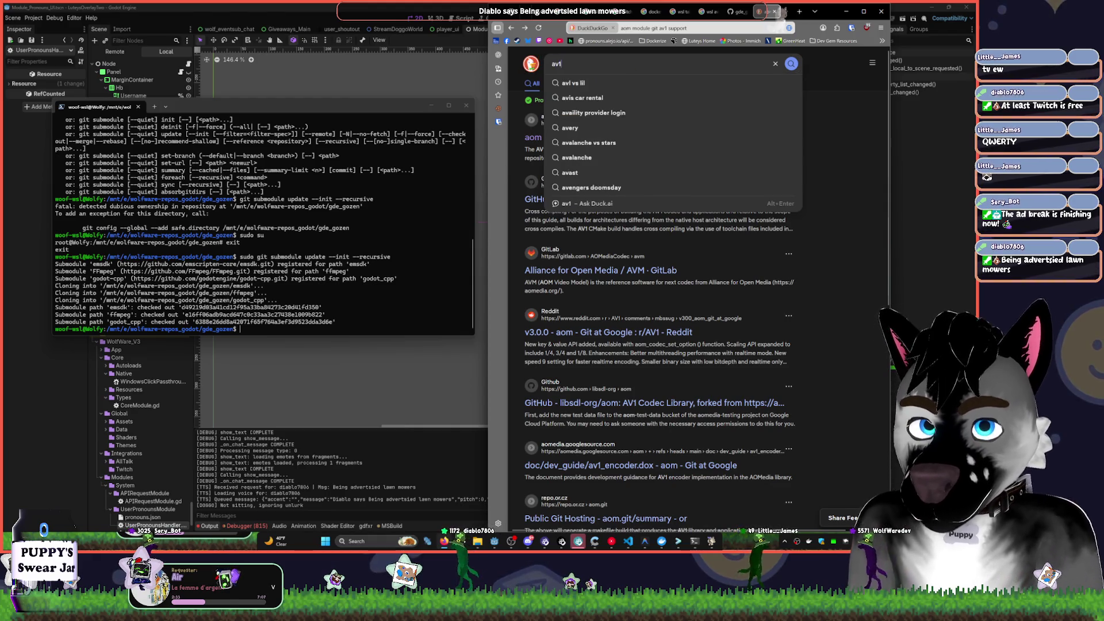
pyautogui.write(' codec')
pyautogui.press('Return')
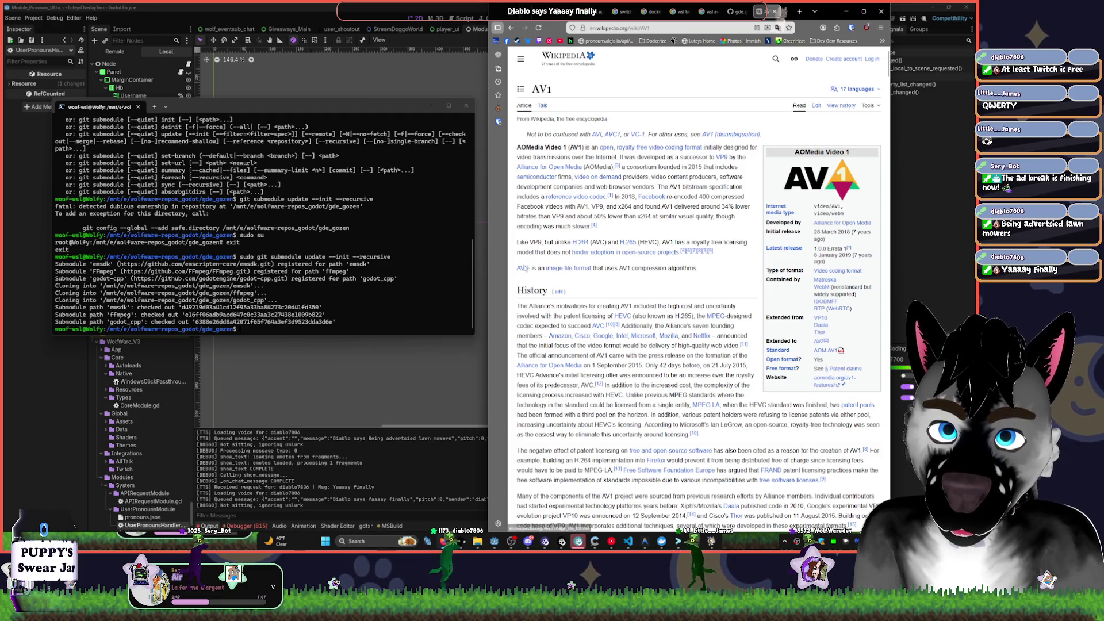
pyautogui.moveTo(524, 269)
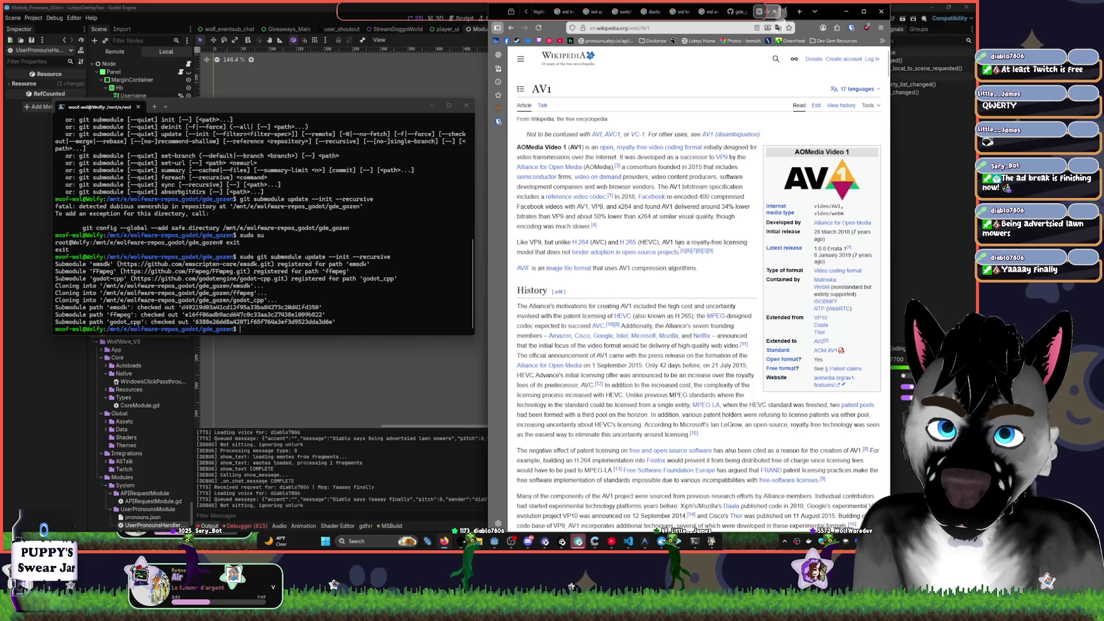
pyautogui.moveTo(598, 256)
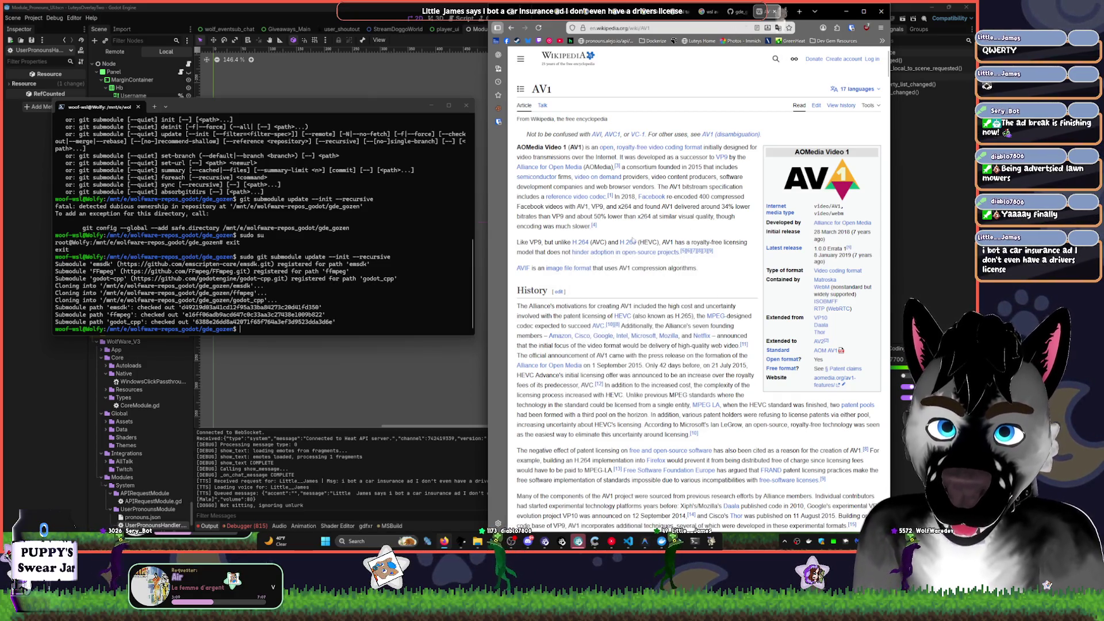
pyautogui.moveTo(633, 246)
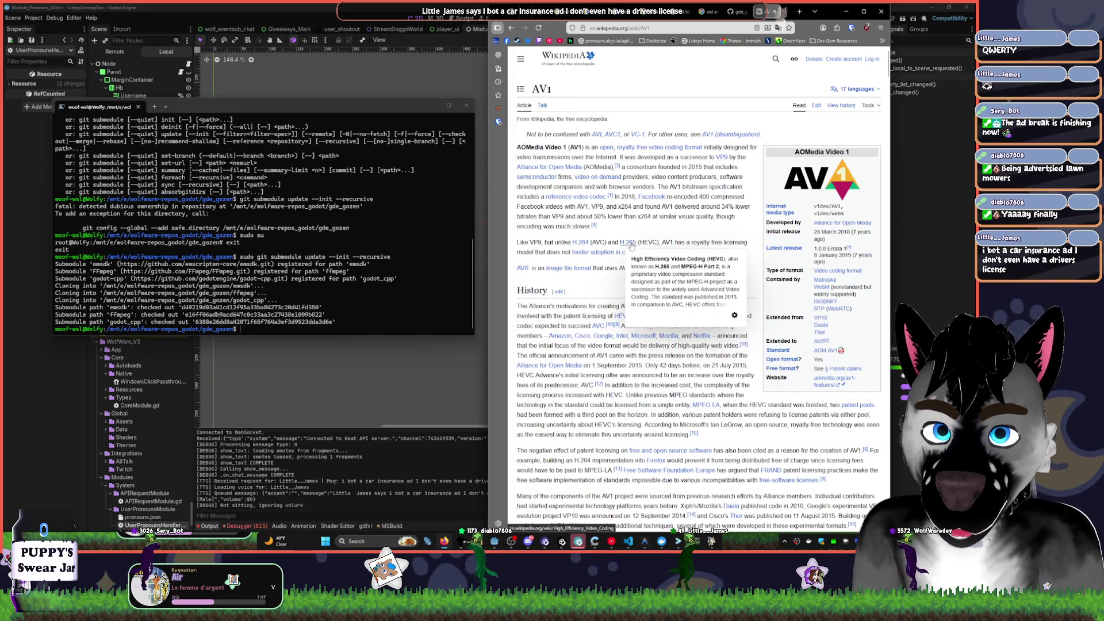
# - Read the Building and 'For building on Windows' notes in COMPILE_INFO.md, then return to the AV1 article
pyautogui.hotkey('ctrl', 'shift', 'Tab')
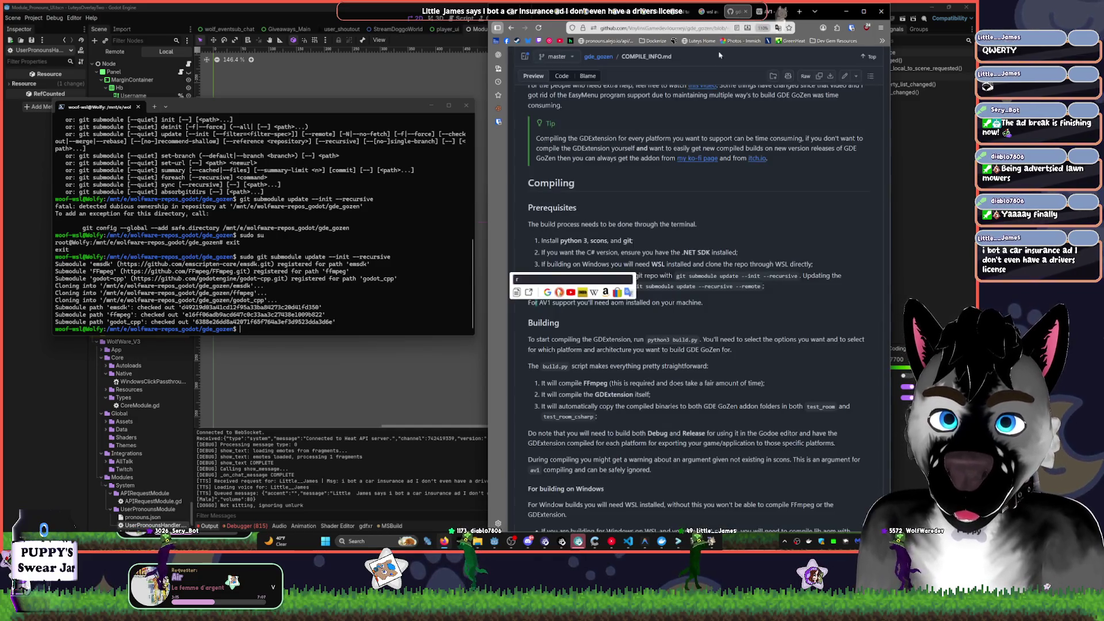
pyautogui.click(526, 308)
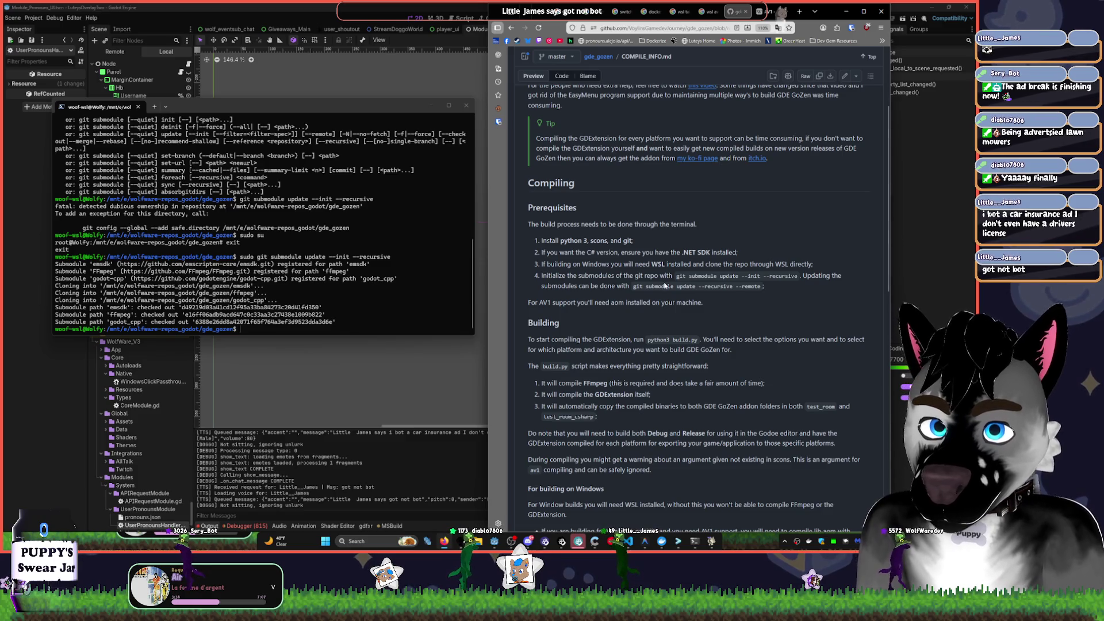
pyautogui.scroll(-1, 665, 284)
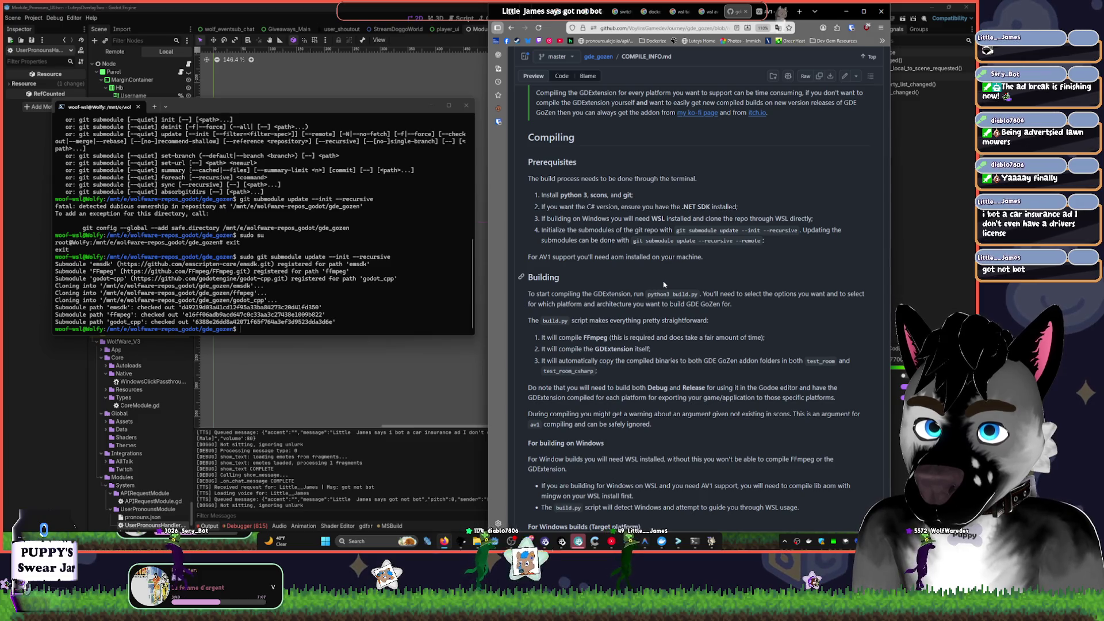
pyautogui.scroll(-2, 664, 284)
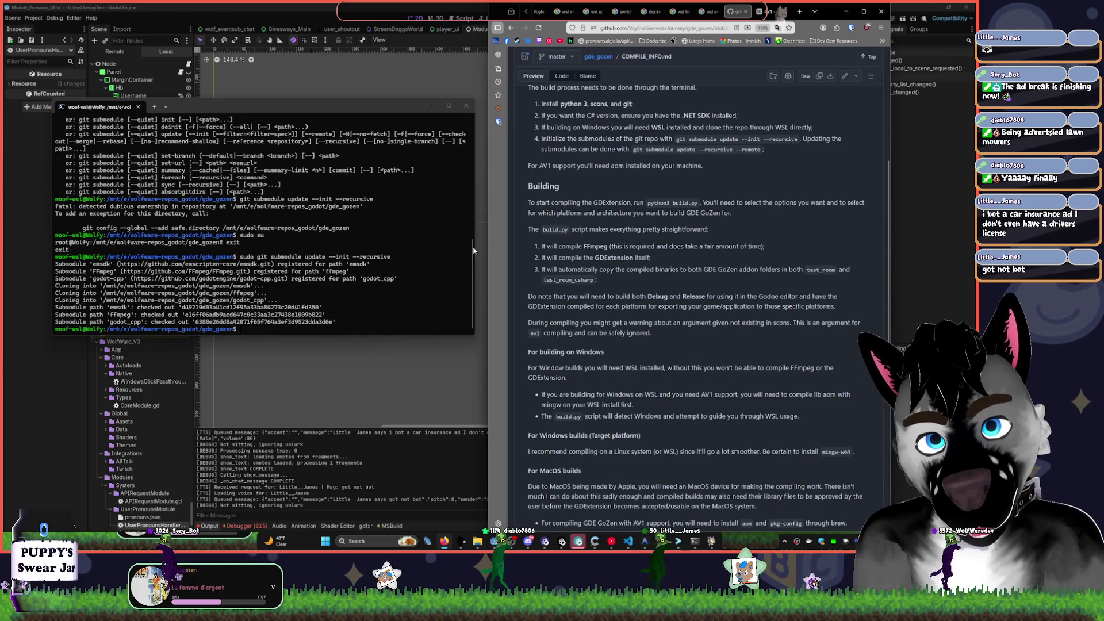
pyautogui.click(762, 11)
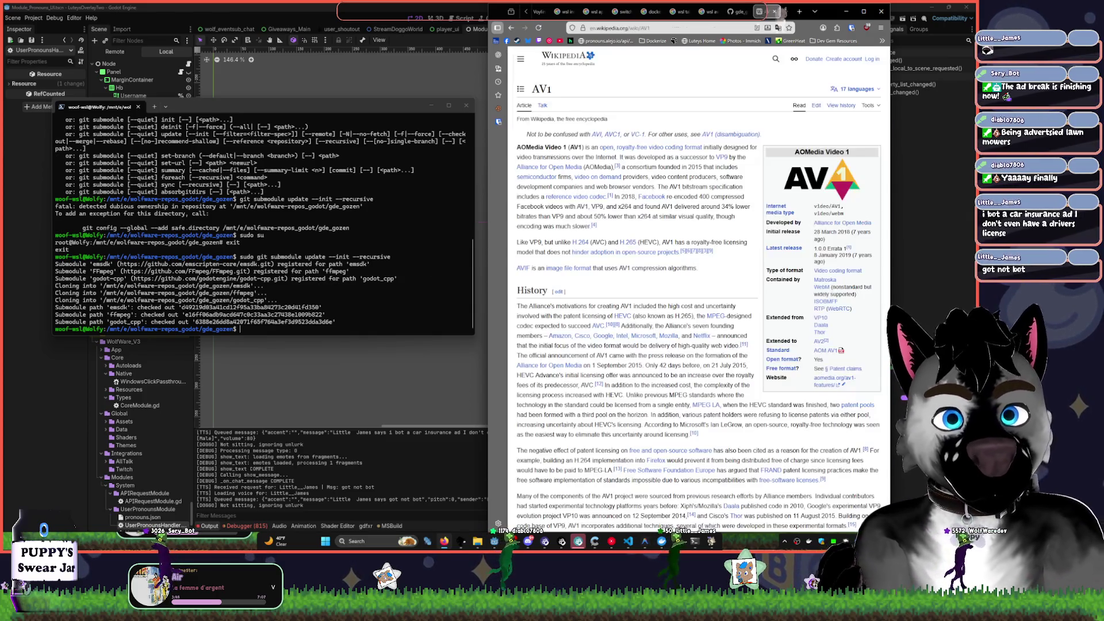
# - Close the Wikipedia AV1 article and browse the mozilla/aom repository on GitHub
pyautogui.click(775, 12)
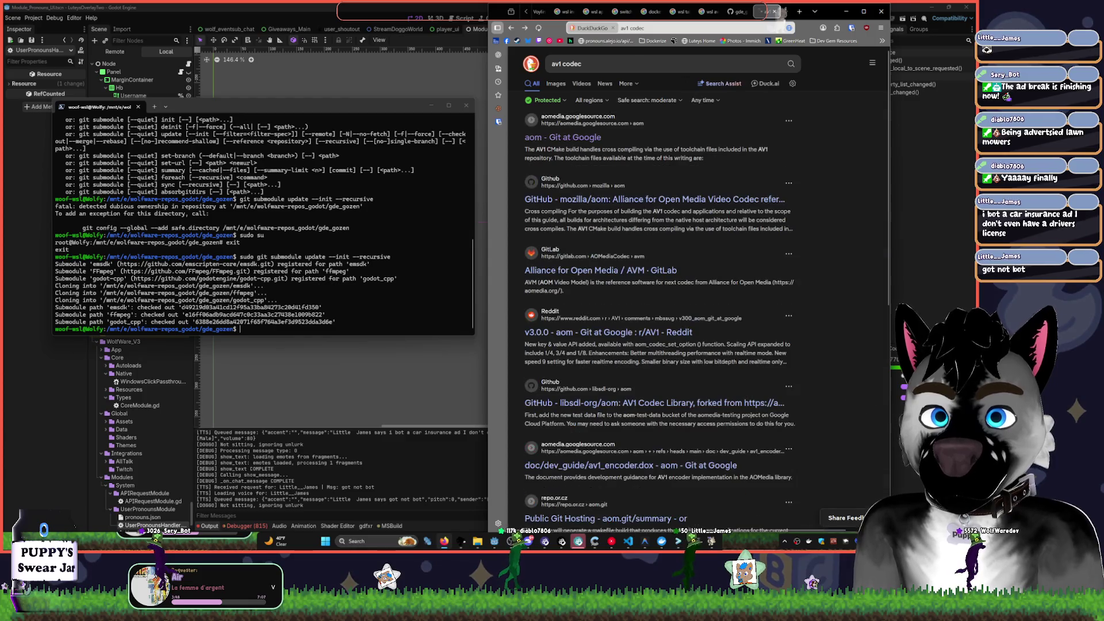
pyautogui.click(645, 201)
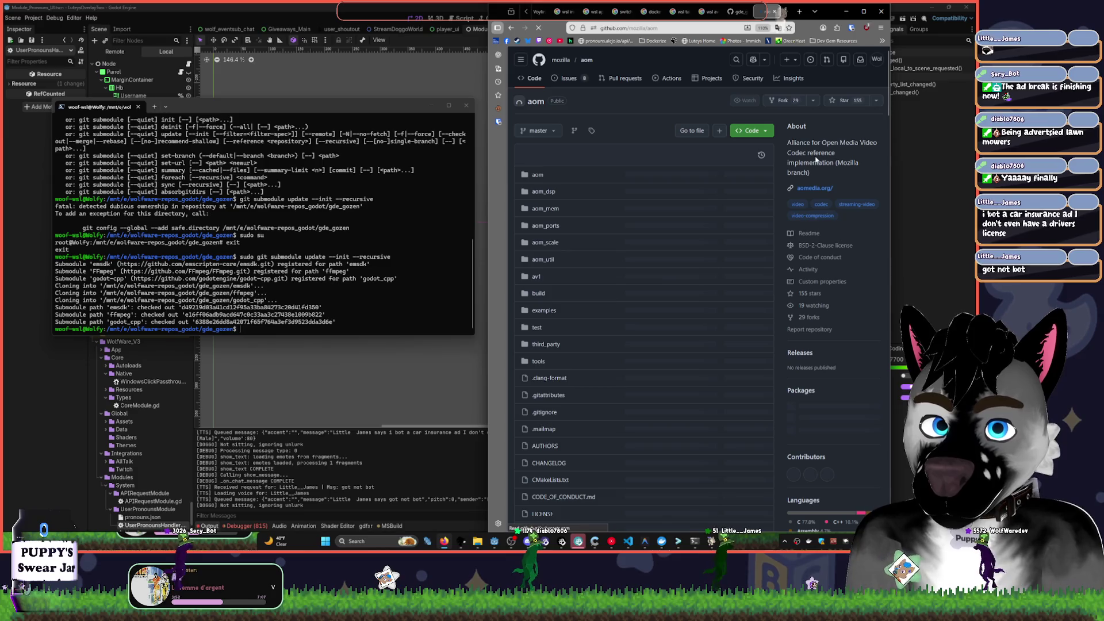
pyautogui.scroll(-20, 747, 224)
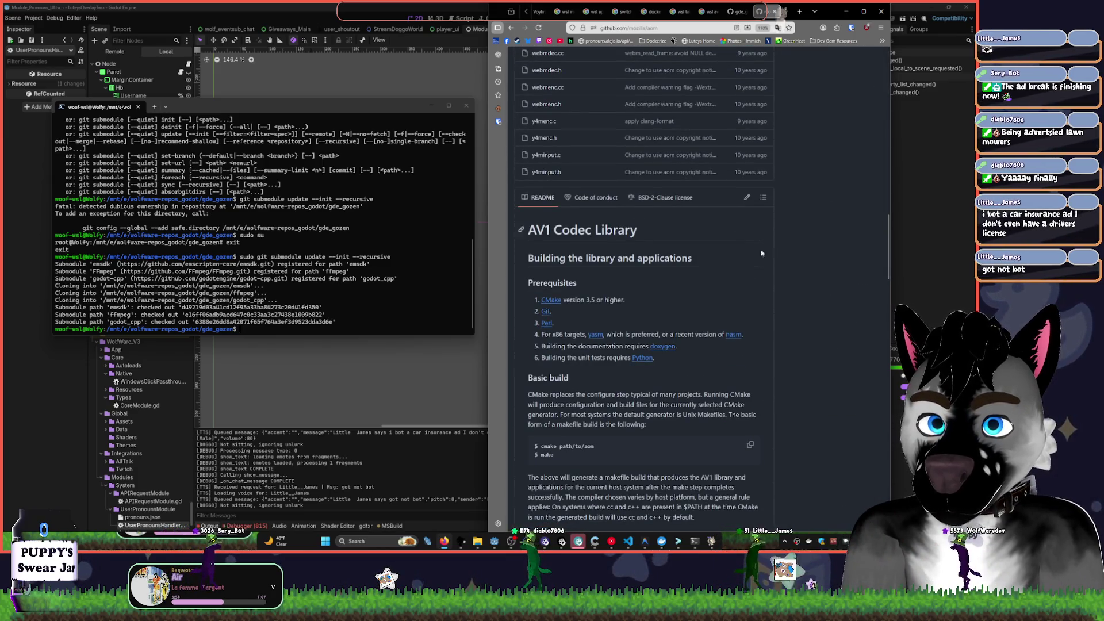
pyautogui.scroll(20, 741, 229)
pyautogui.scroll(-2, 823, 262)
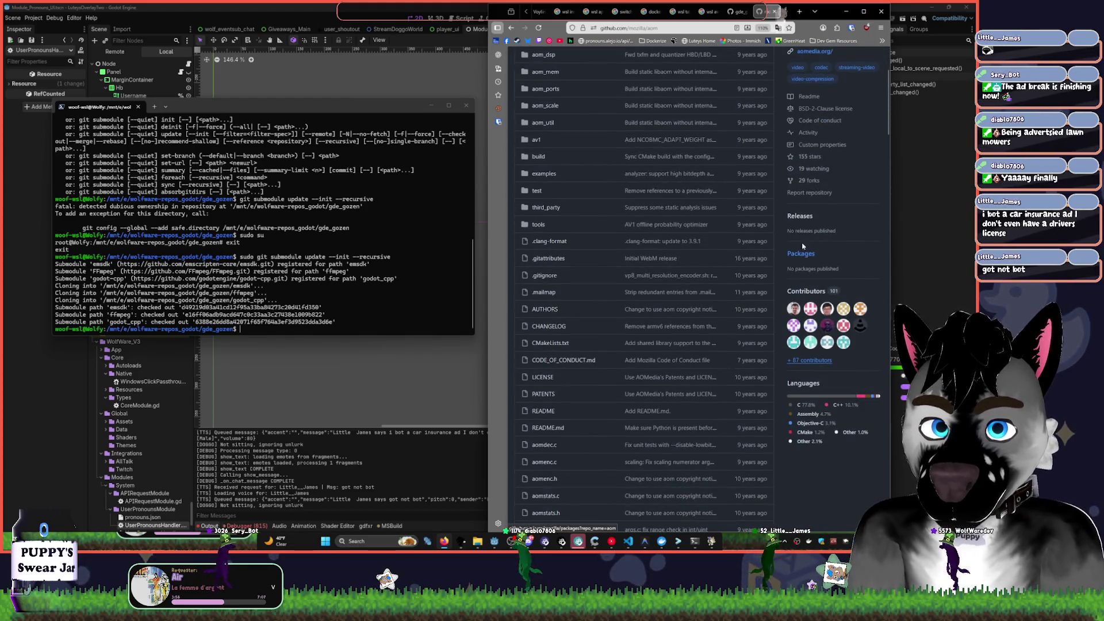
pyautogui.scroll(-12, 780, 215)
pyautogui.scroll(-5, 779, 215)
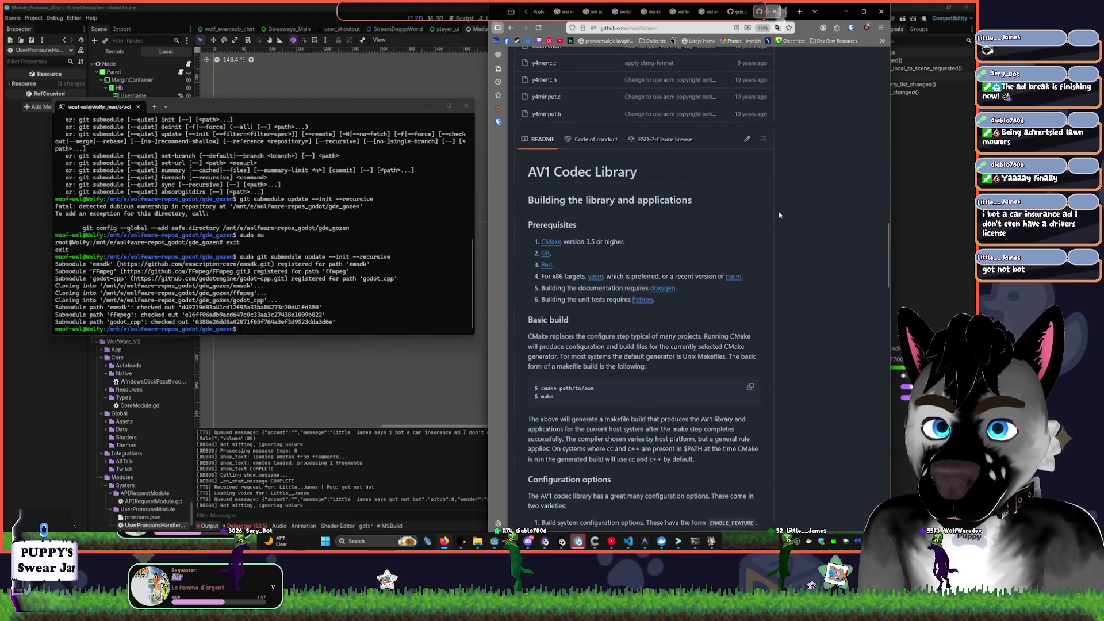
pyautogui.scroll(-1, 779, 215)
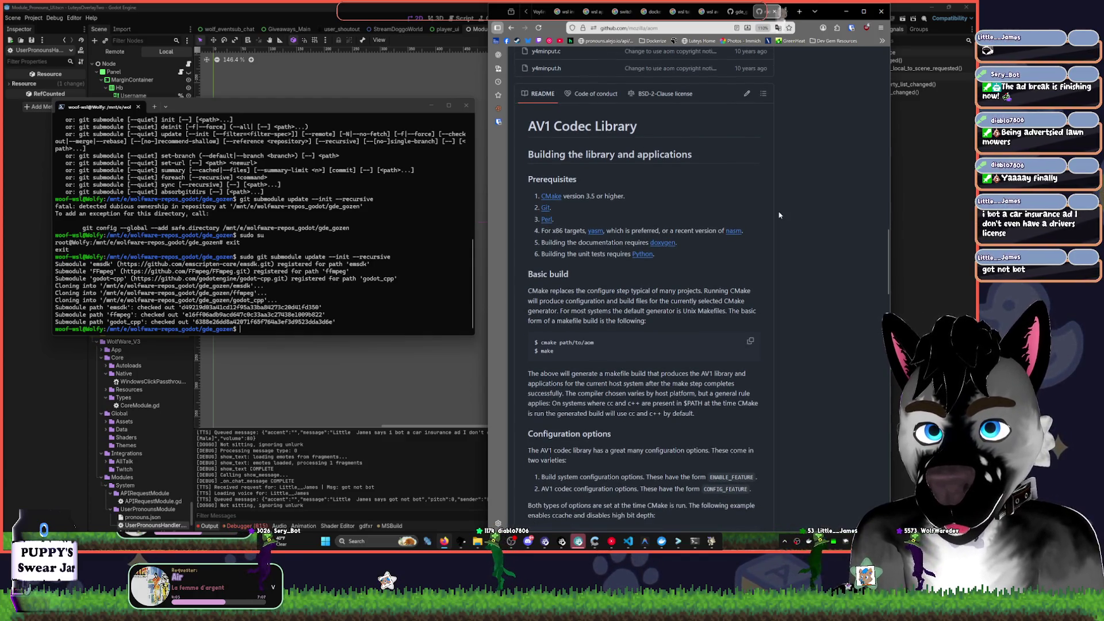
# - Move the Ubuntu shell up to the parent repos folder with cd .
pyautogui.click(377, 286)
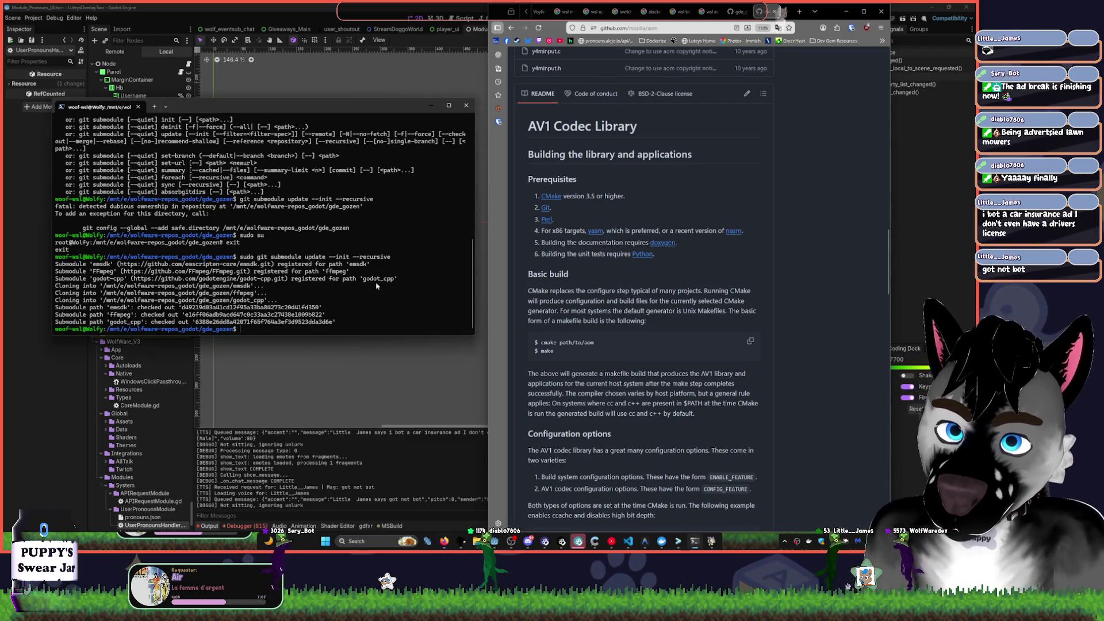
pyautogui.write('cd')
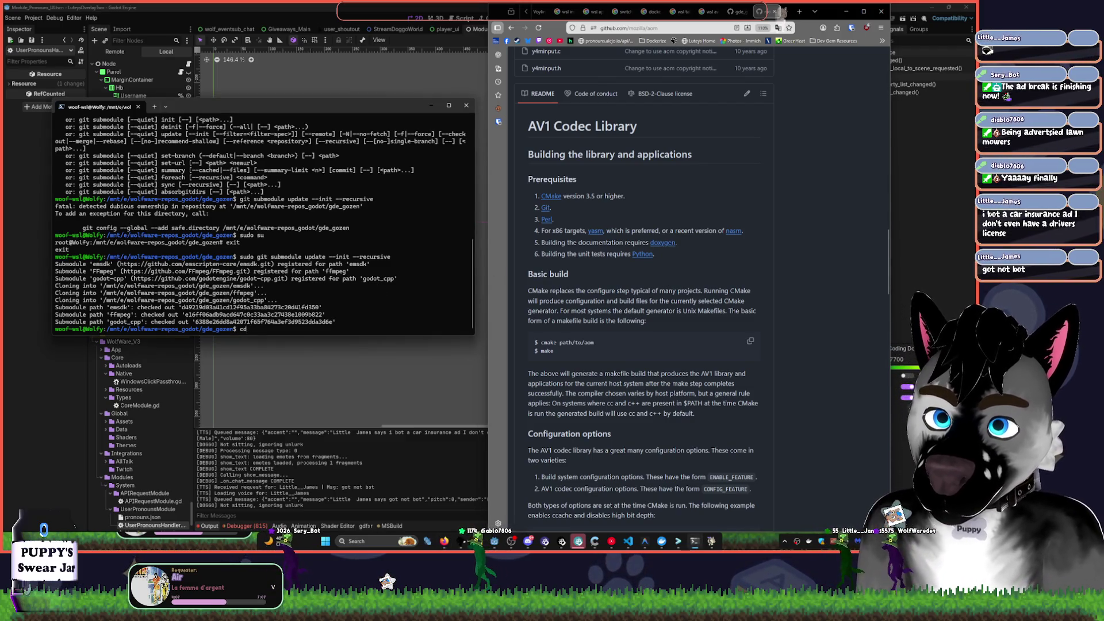
pyautogui.write(' ..')
pyautogui.press('Return')
pyautogui.write('git clone')
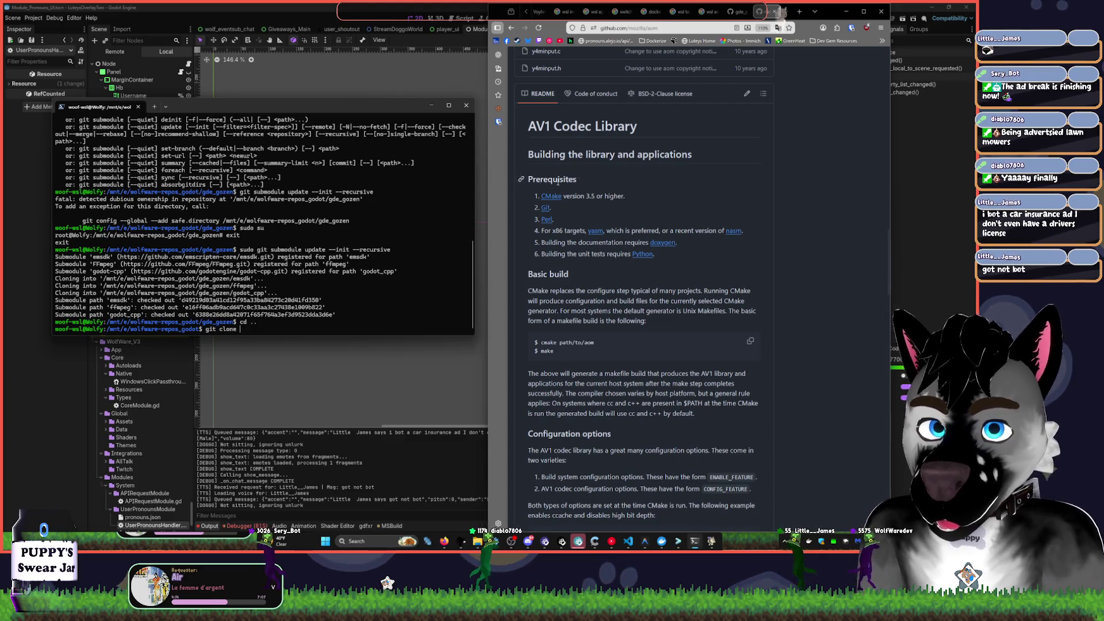
# - Open the official aomedia aom repository on Google Git and copy its git clone command
pyautogui.scroll(15, 558, 181)
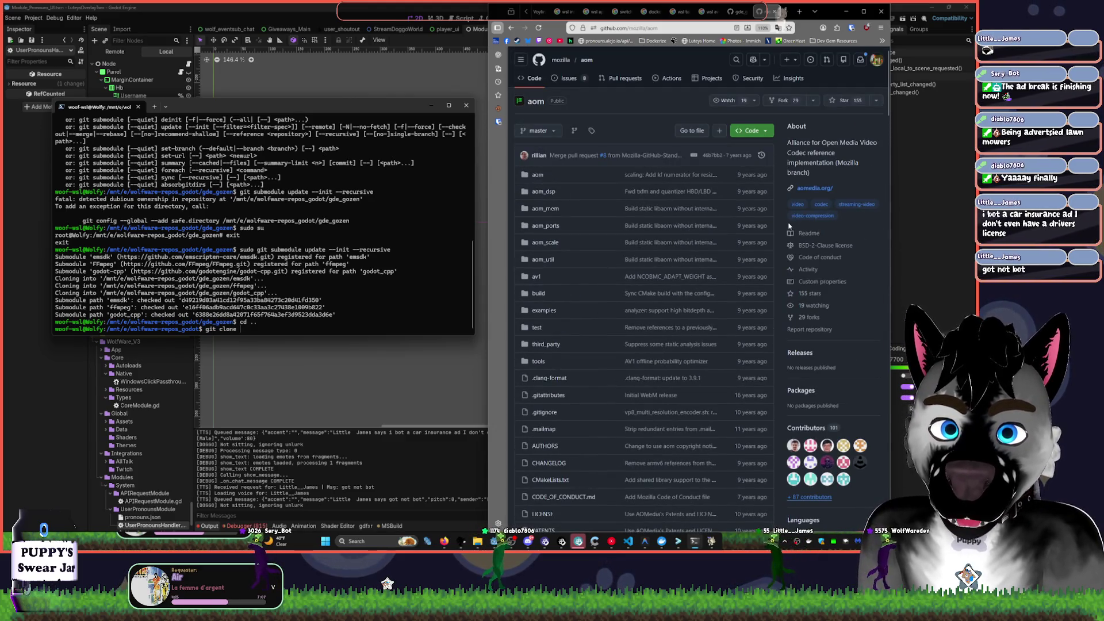
pyautogui.hotkey('alt', 'Left')
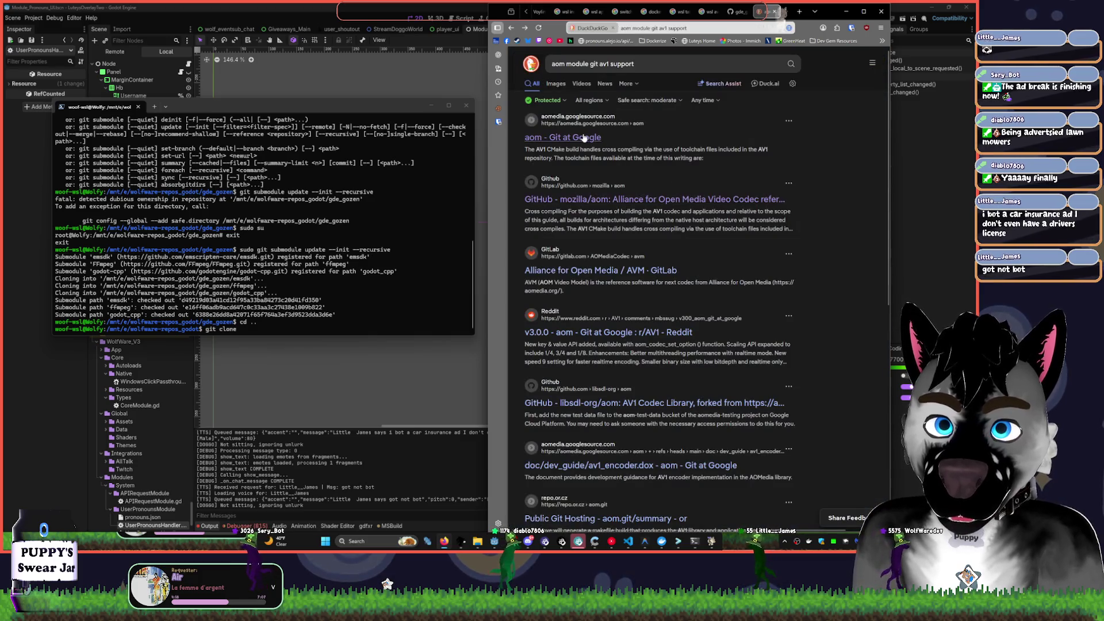
pyautogui.click(681, 159)
pyautogui.scroll(-5, 727, 261)
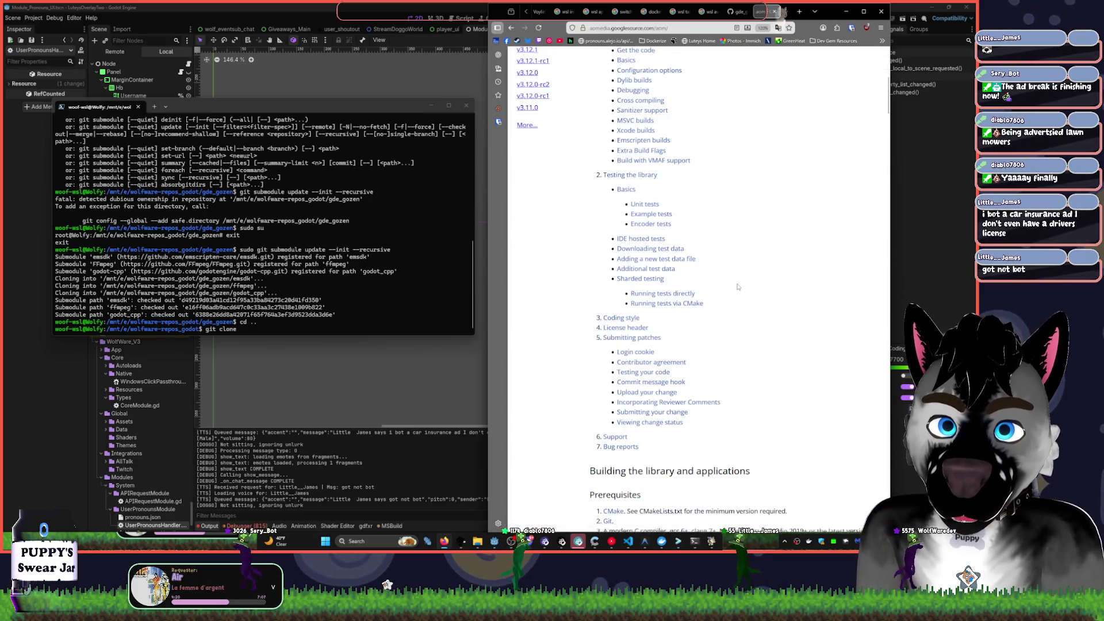
pyautogui.scroll(5, 727, 262)
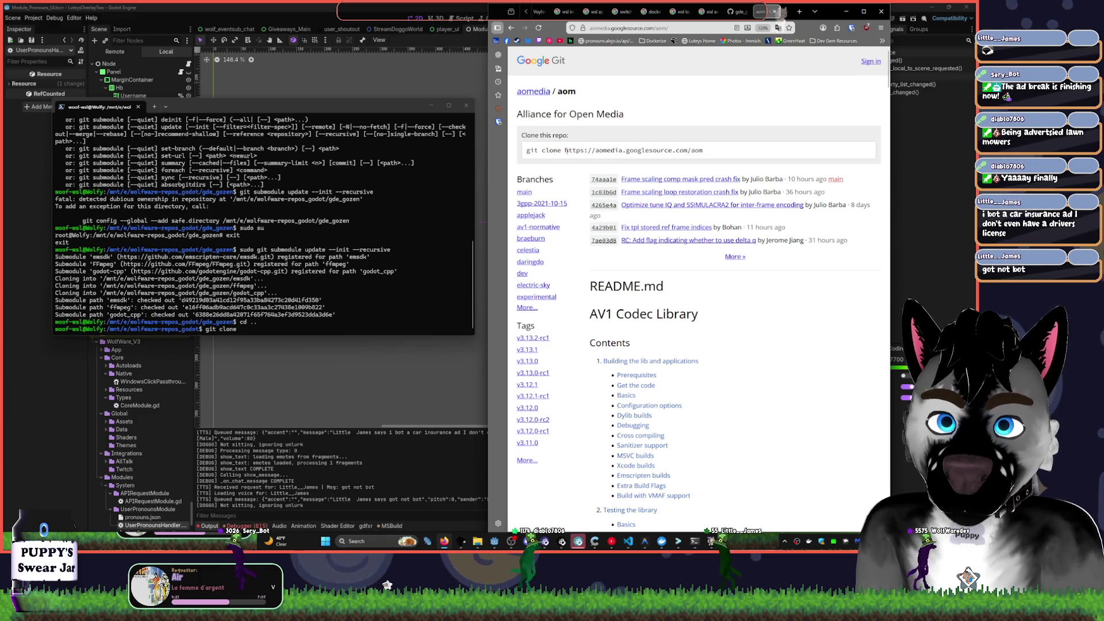
pyautogui.moveTo(563, 150); pyautogui.dragTo(688, 150)
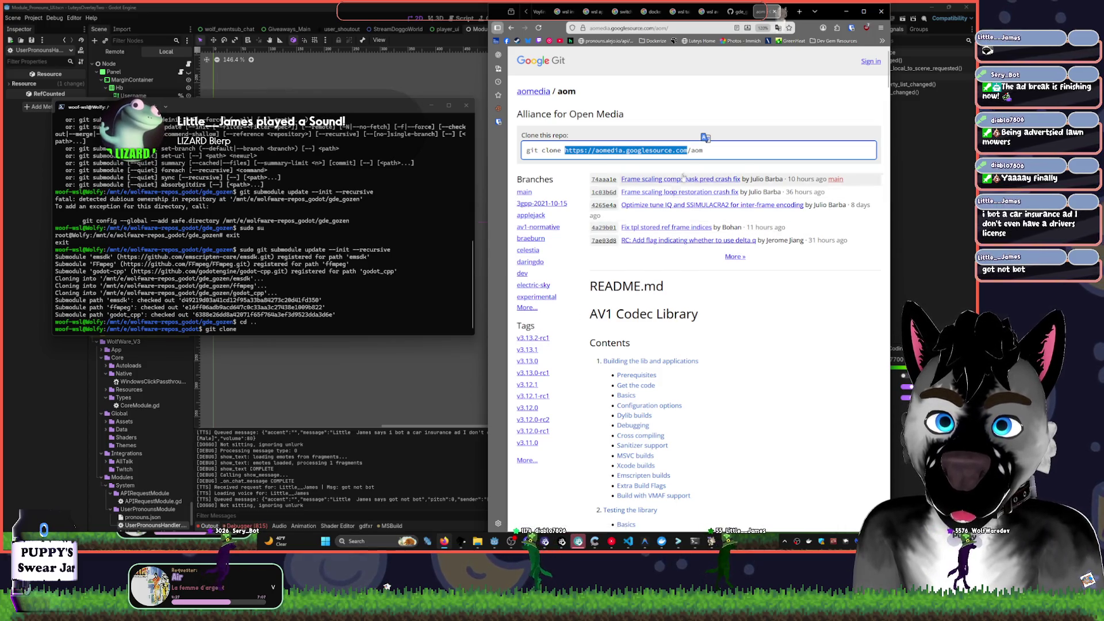
pyautogui.click(632, 150)
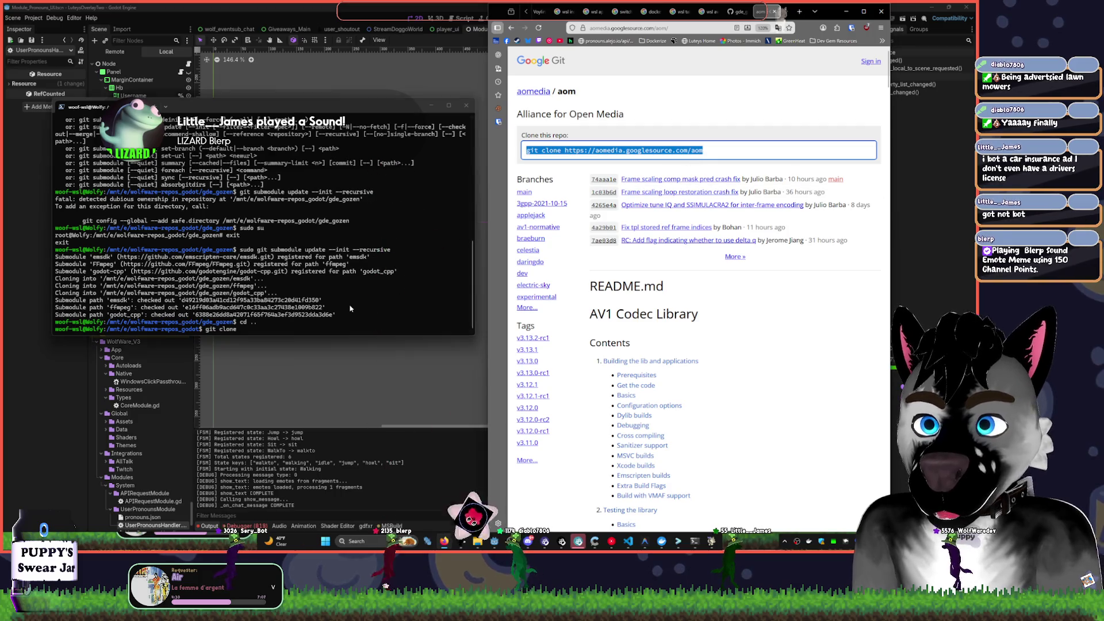
pyautogui.click(296, 308)
pyautogui.press('BackSpace')
pyautogui.press('BackSpace')
pyautogui.press('BackSpace')
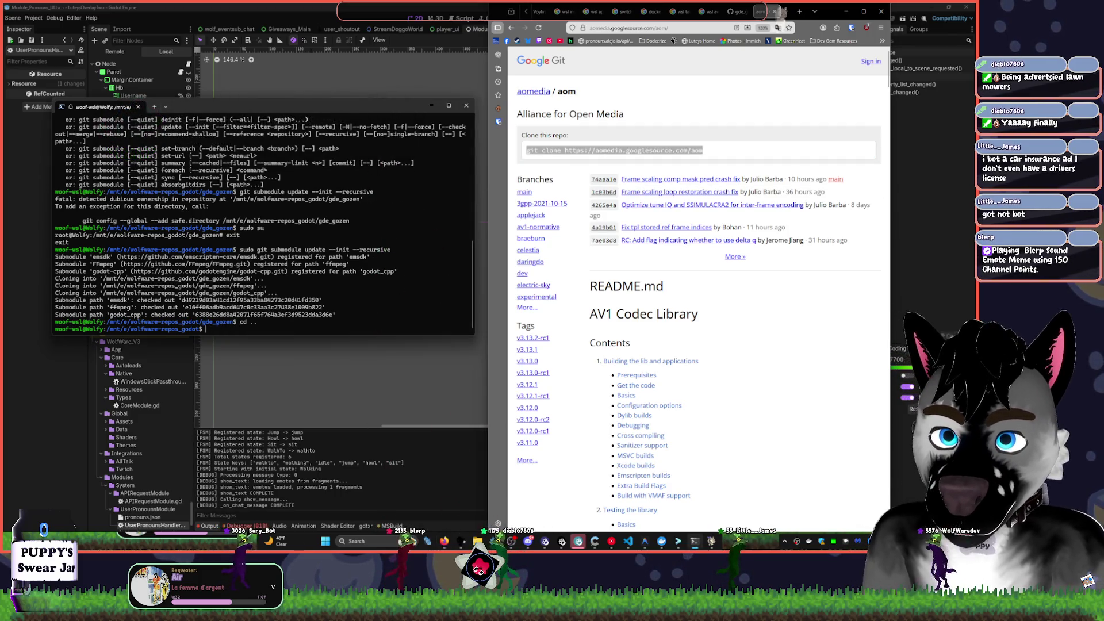
pyautogui.write('sudo')
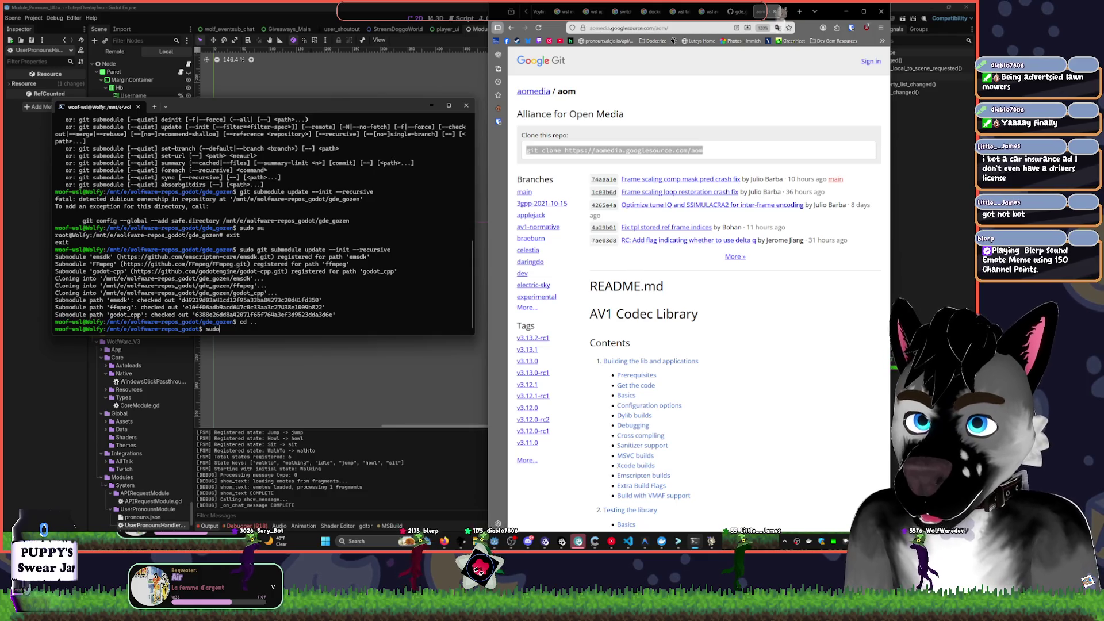
pyautogui.rightClick(289, 305)
pyautogui.press('Return')
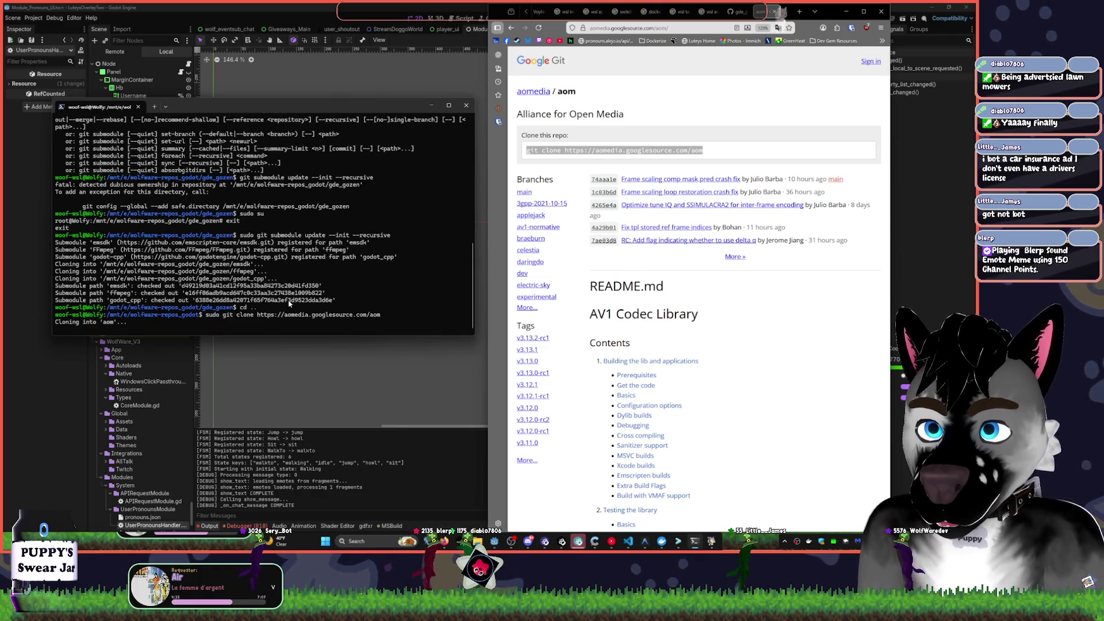
# - Check the aom Prerequisites section, then close the CMake and aom documentation tabs
pyautogui.scroll(-3, 632, 287)
pyautogui.click(633, 232)
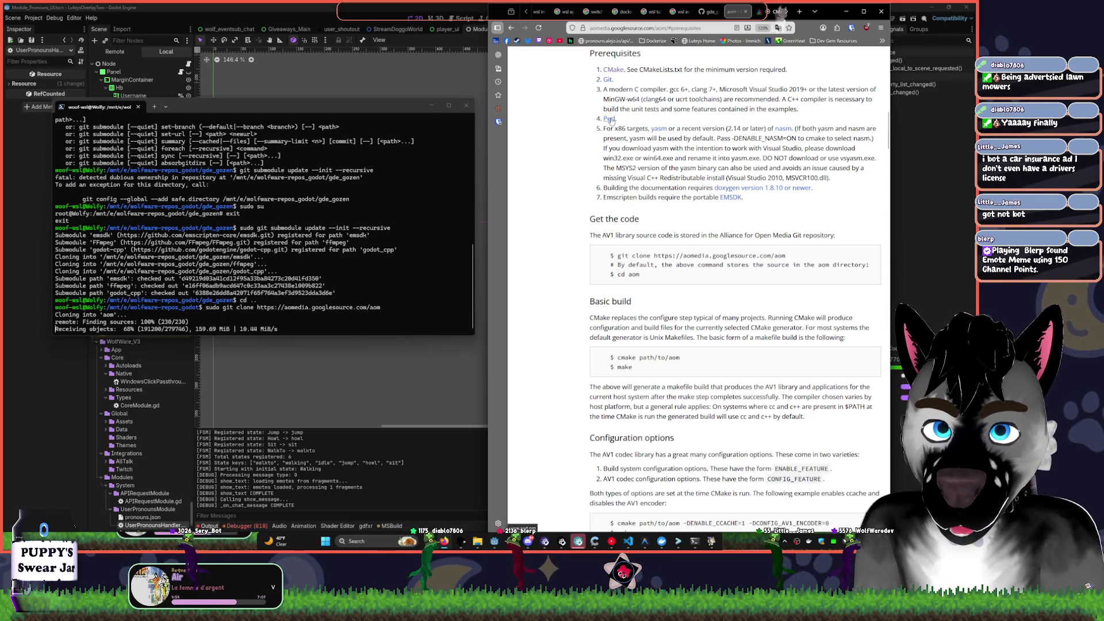
pyautogui.click(773, 11)
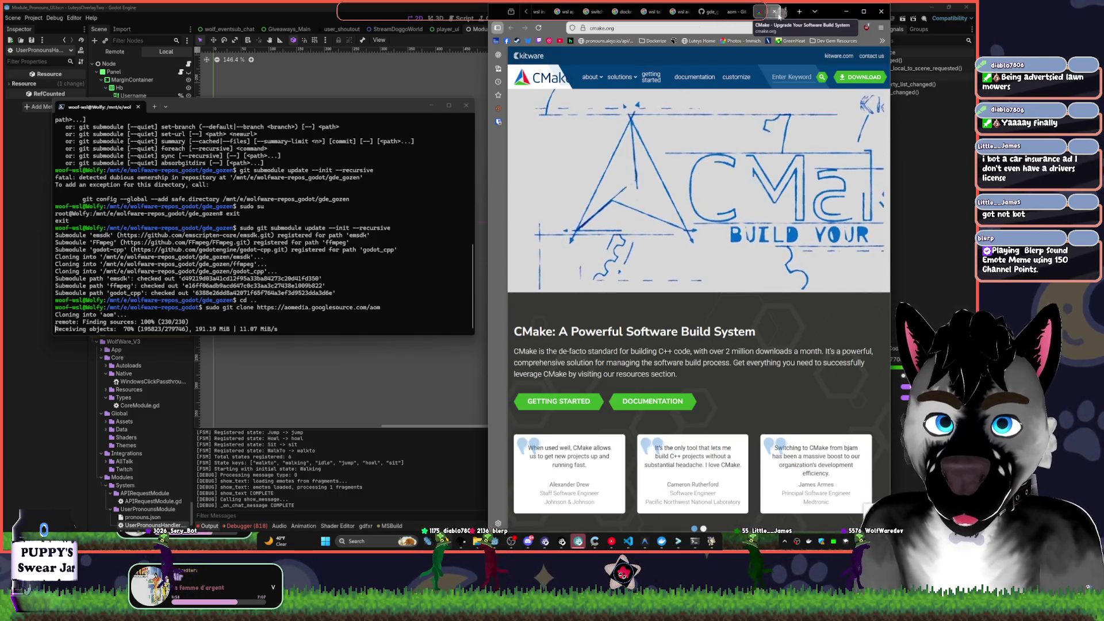
pyautogui.click(775, 12)
pyautogui.click(774, 11)
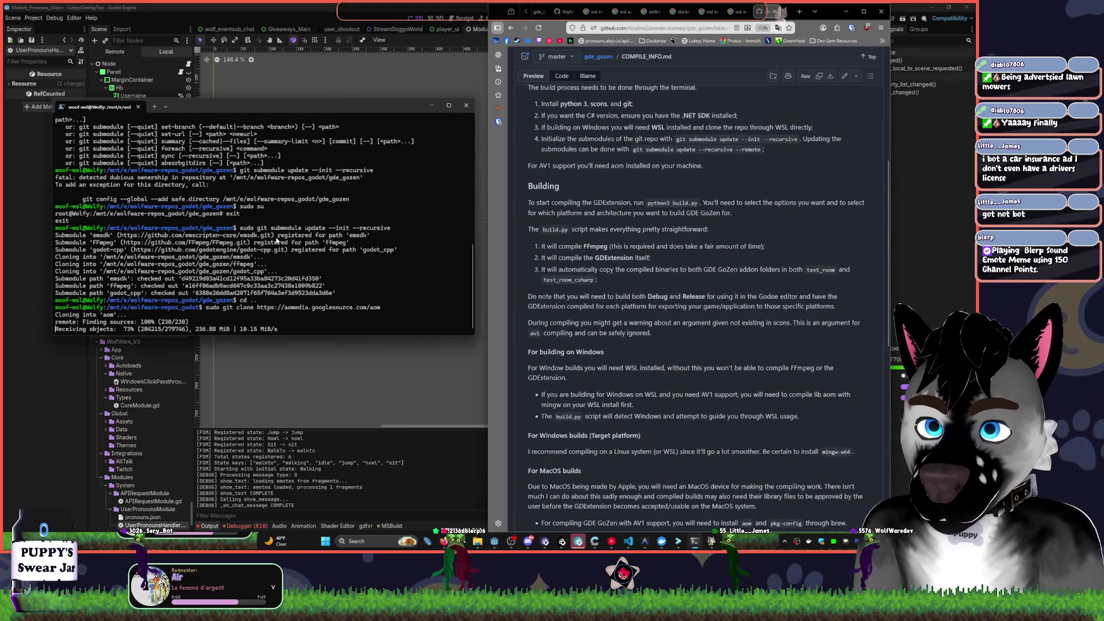
# - Stop the aom clone, change into the gde_gozen folder and list its files
pyautogui.hotkey('ctrl', 'c')
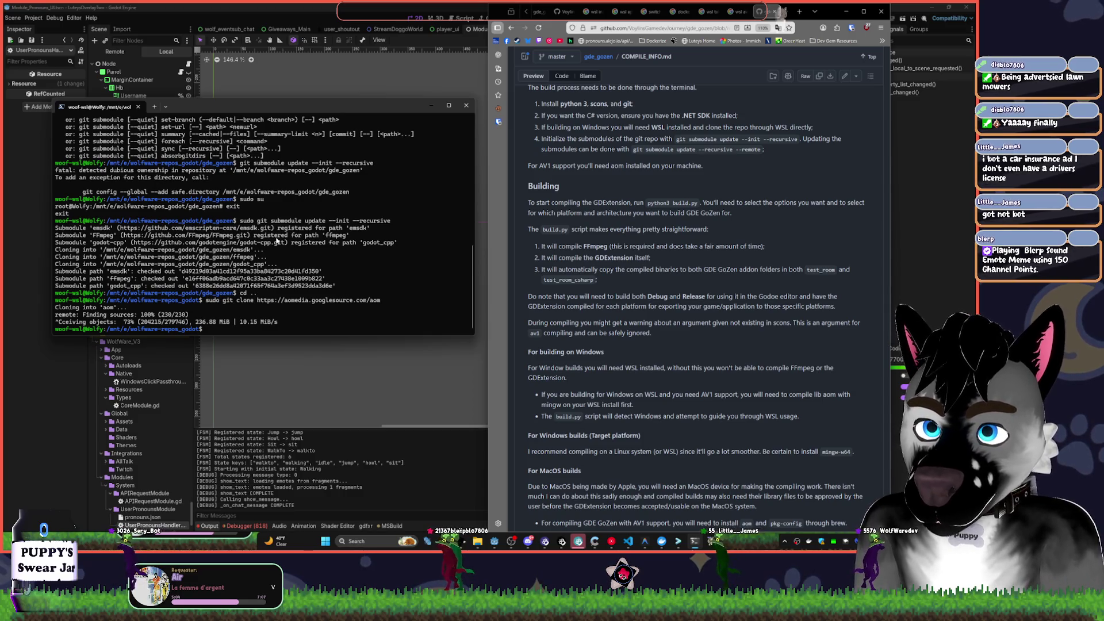
pyautogui.write('ls')
pyautogui.press('Return')
pyautogui.write('cd')
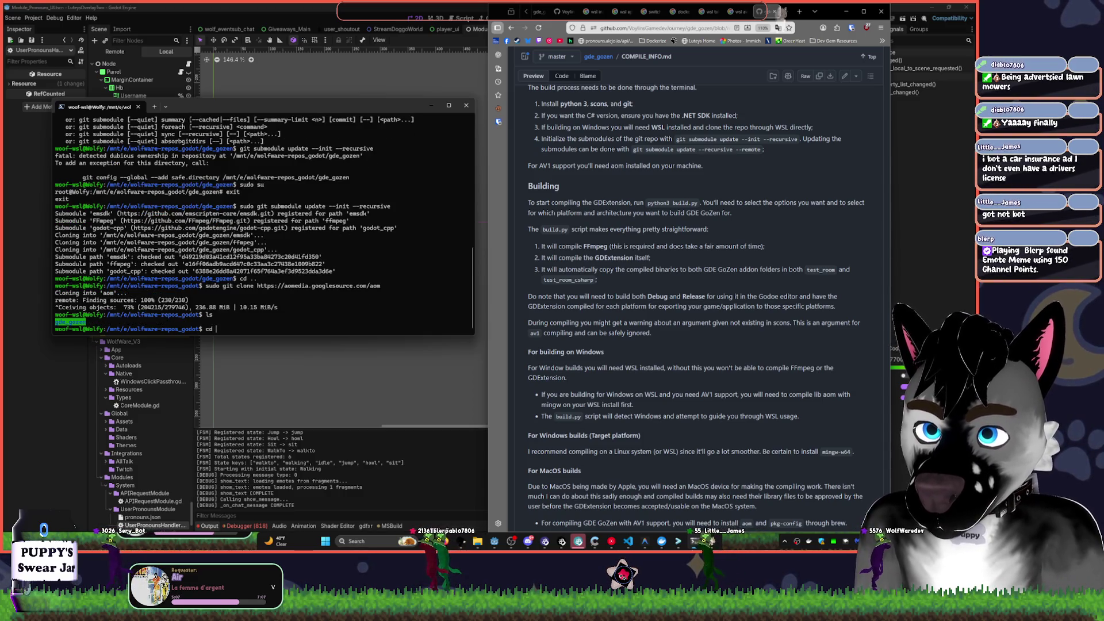
pyautogui.write('g')
pyautogui.press('Tab')
pyautogui.press('Return')
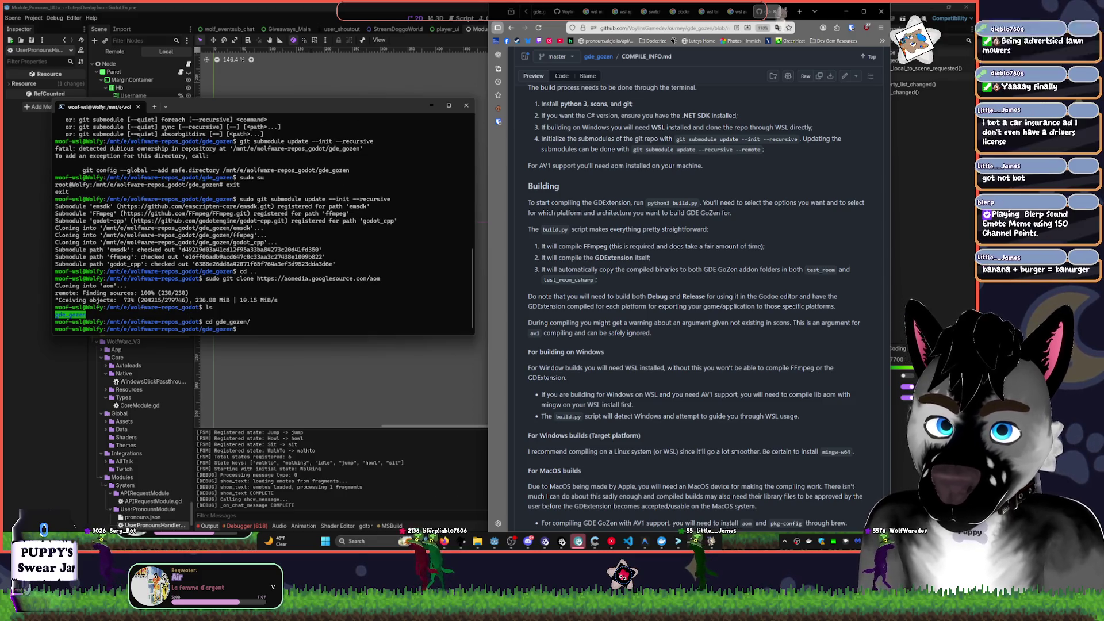
pyautogui.write('ls')
pyautogui.press('Return')
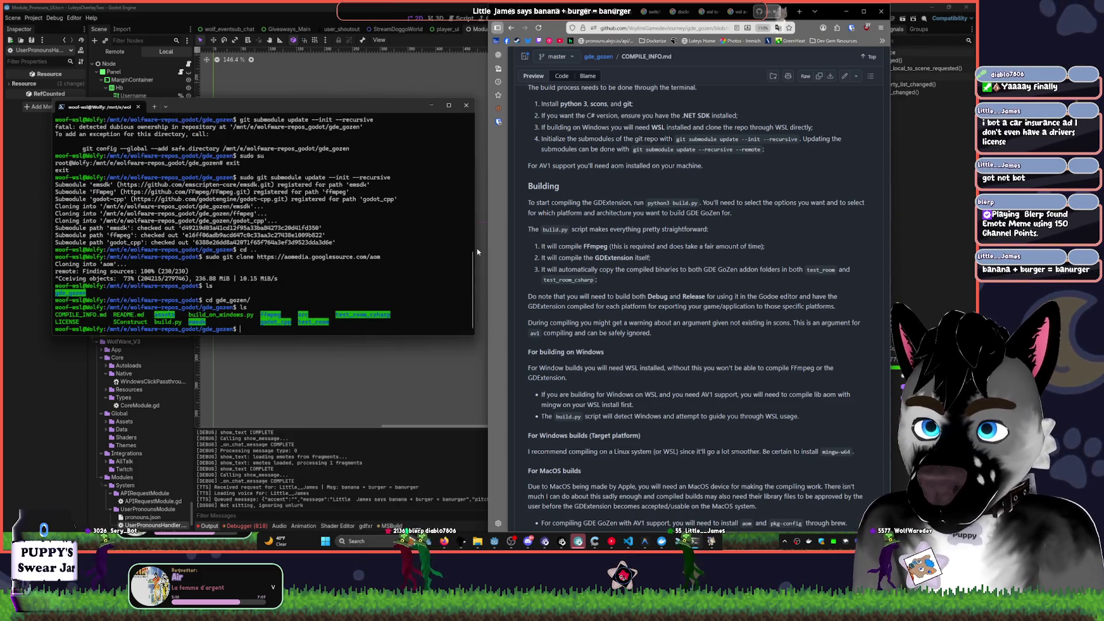
# - Run python3 build.py choosing linux, x86_64, debug, clean Scons, recompile FFmpeg and no AV1
pyautogui.write('py')
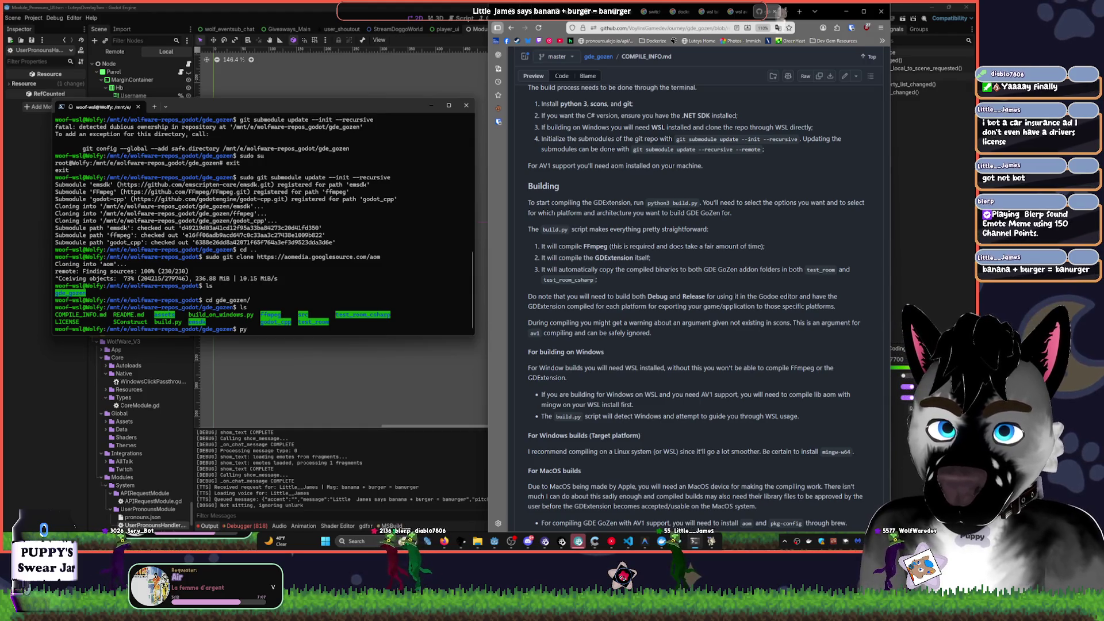
pyautogui.write('thon3 ')
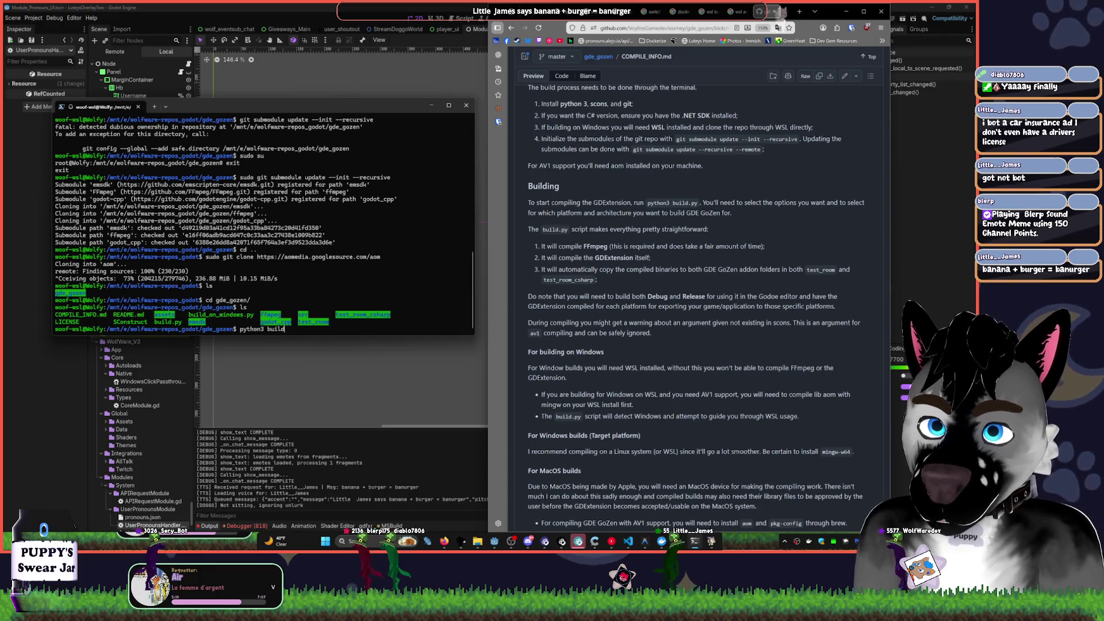
pyautogui.write('build.py')
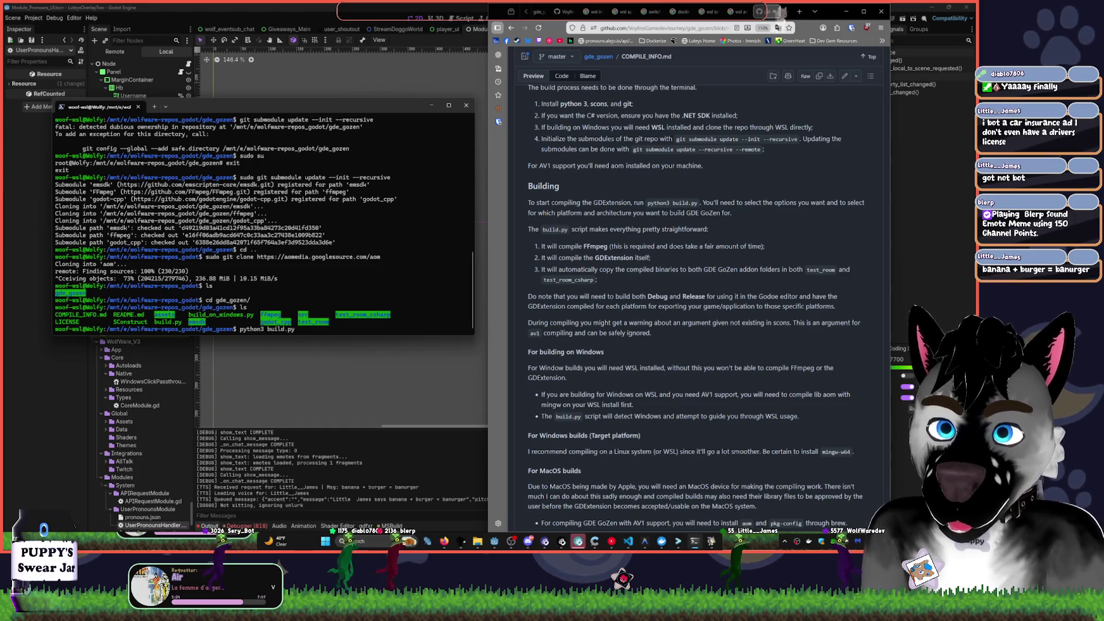
pyautogui.press('Return')
pyautogui.write('1')
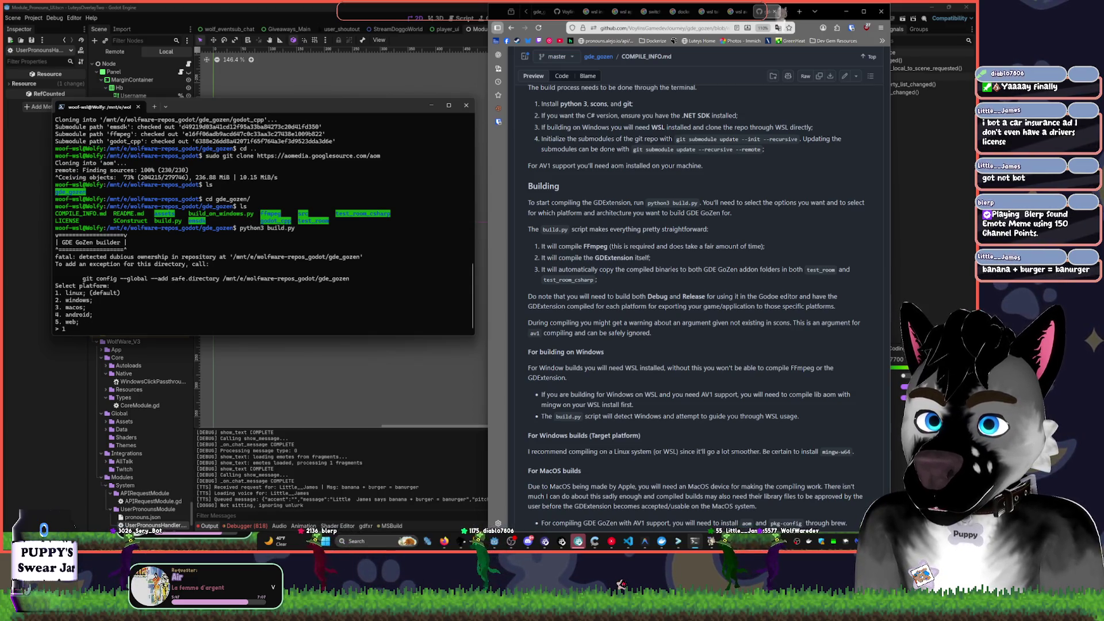
pyautogui.press('Return')
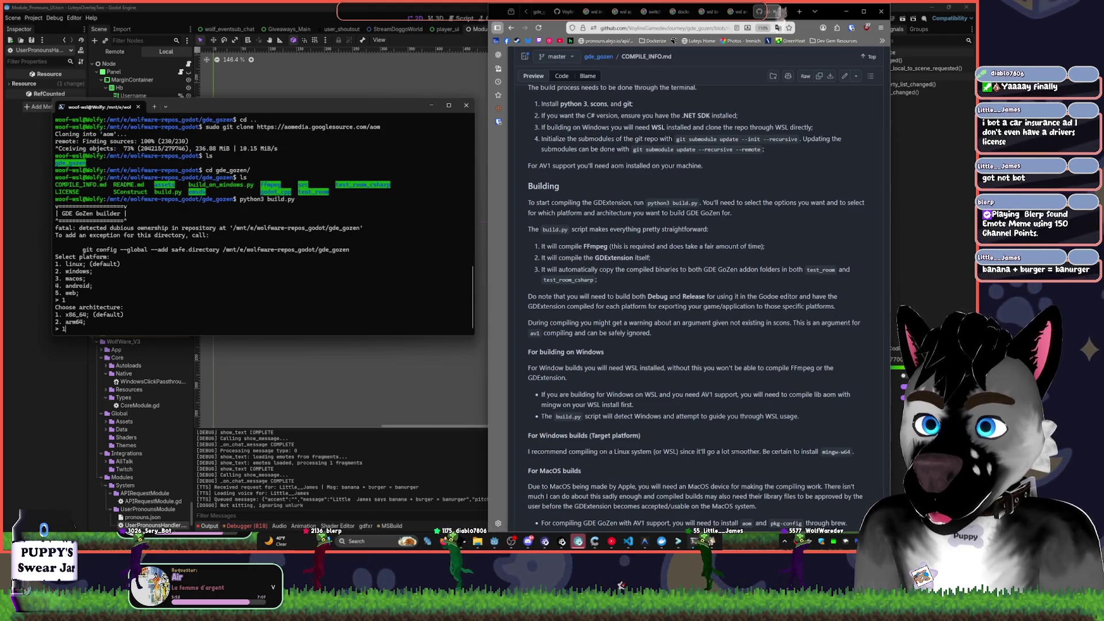
pyautogui.write('1')
pyautogui.press('Return')
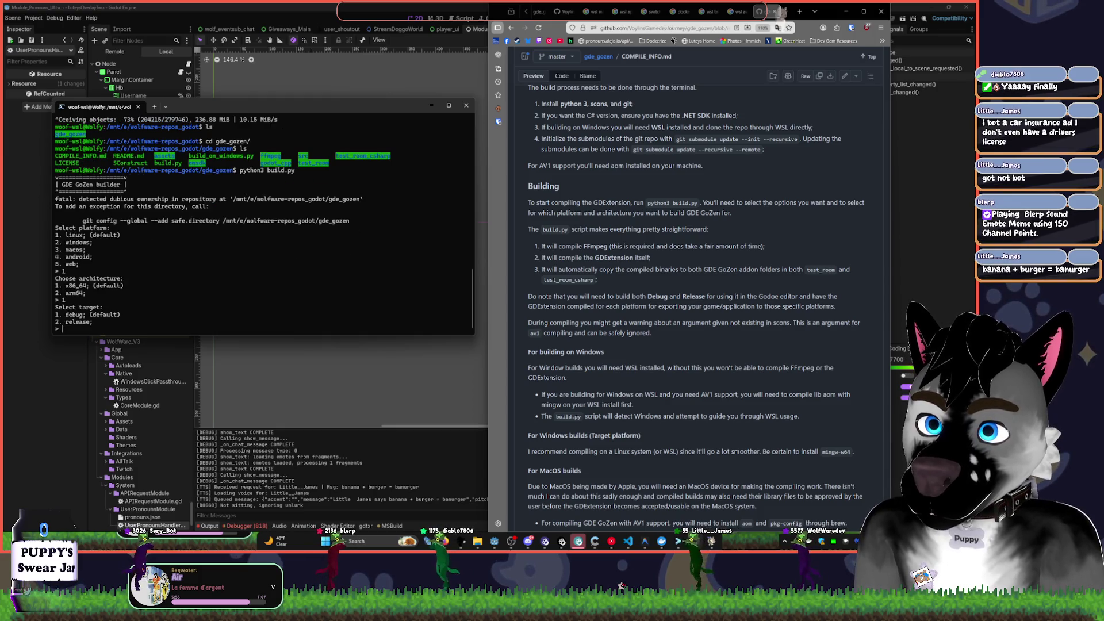
pyautogui.write('1')
pyautogui.press('Return')
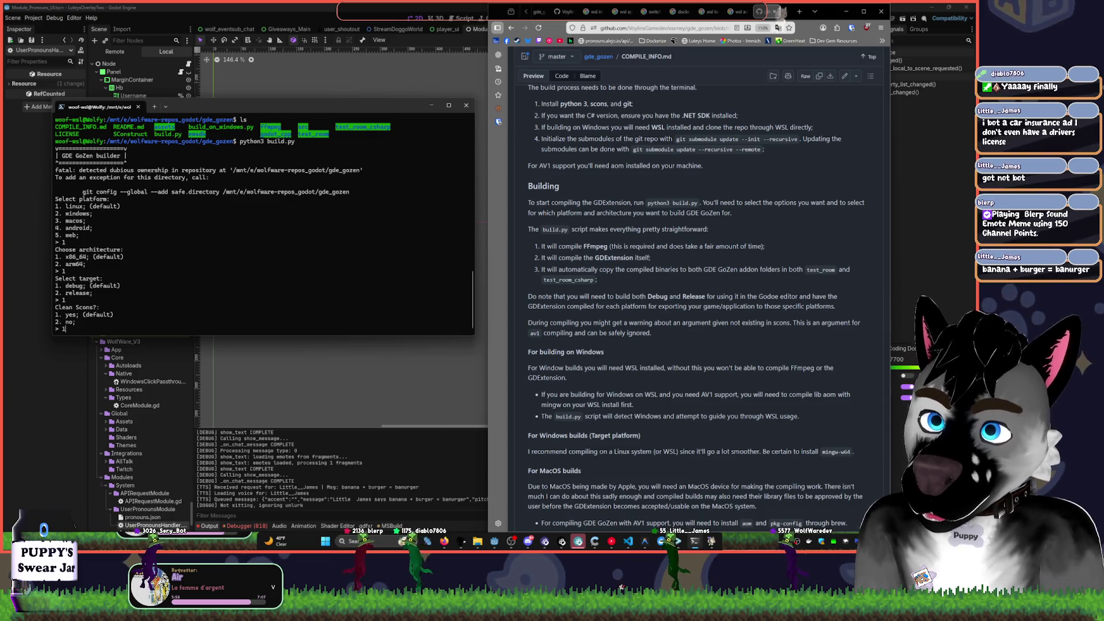
pyautogui.press('Return')
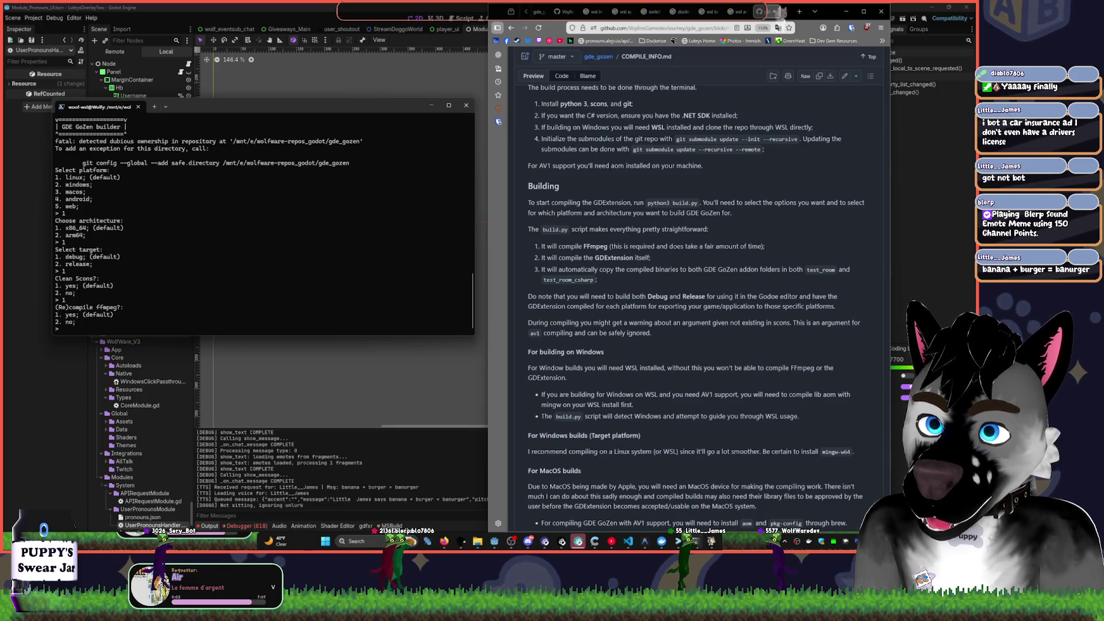
pyautogui.write('1')
pyautogui.press('Return')
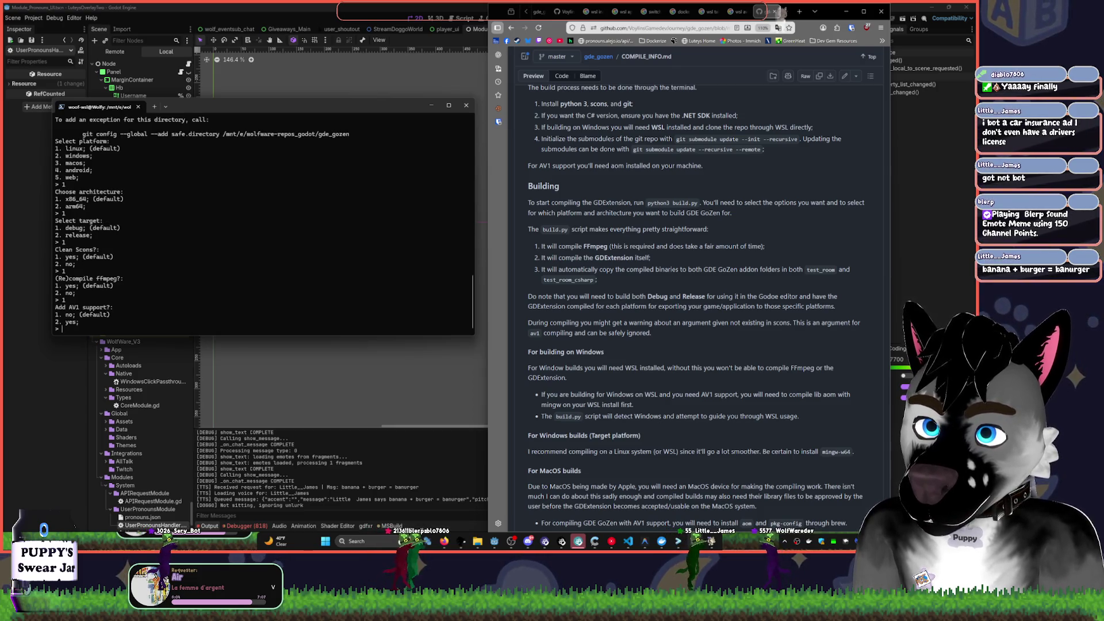
pyautogui.write('1')
pyautogui.press('Return')
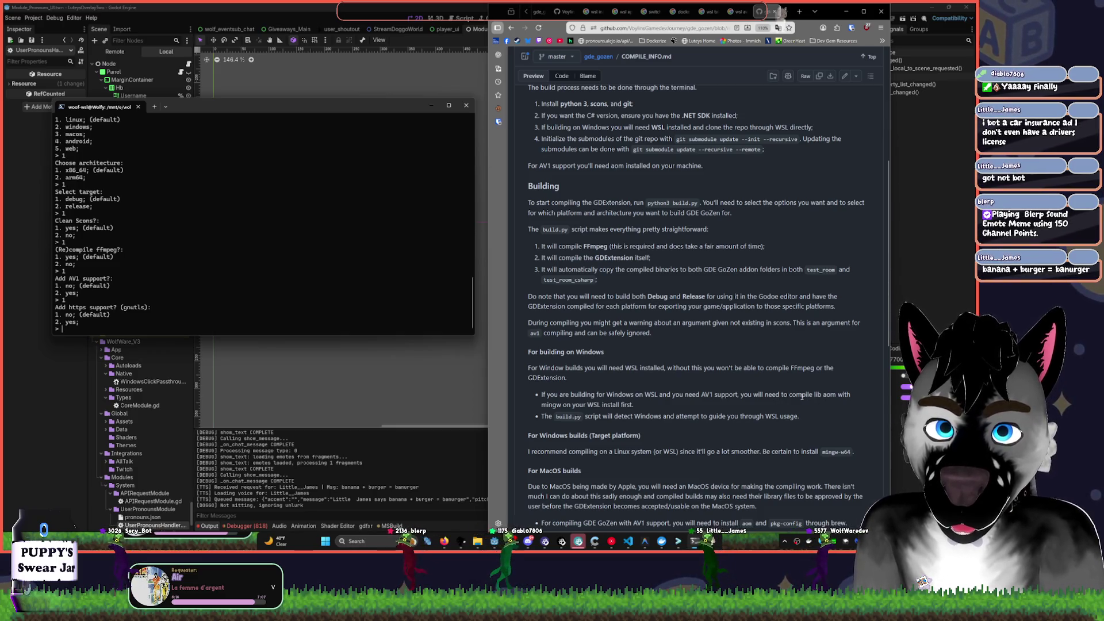
pyautogui.doubleClick(551, 405)
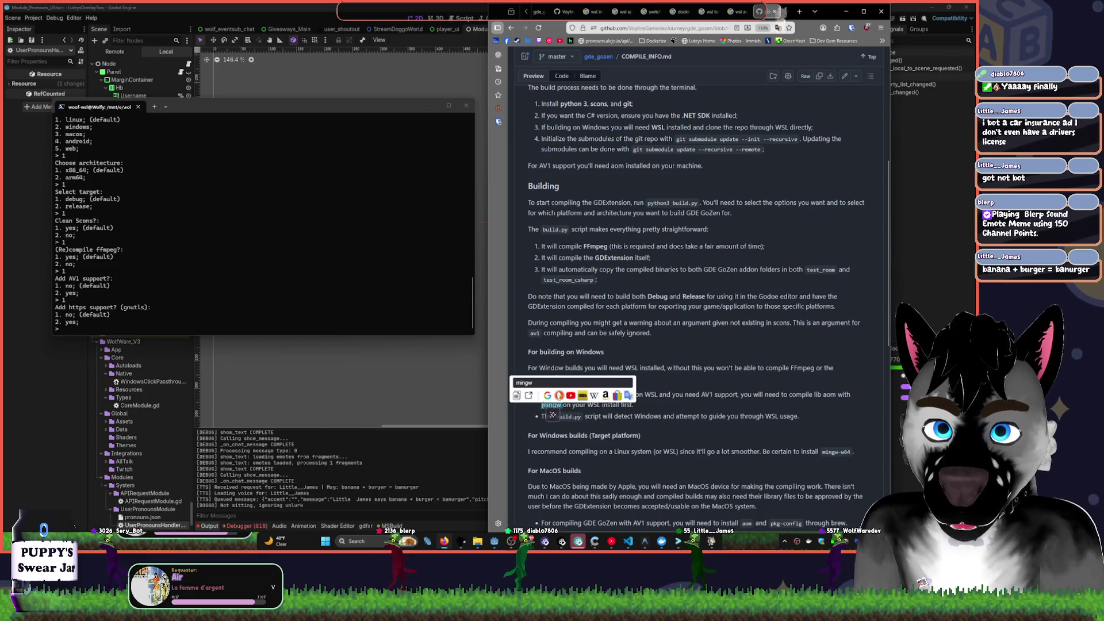
# - Search DuckDuckGo for 'mingw', refining the query to 'mingw wsl ubuntu install'
pyautogui.click(558, 395)
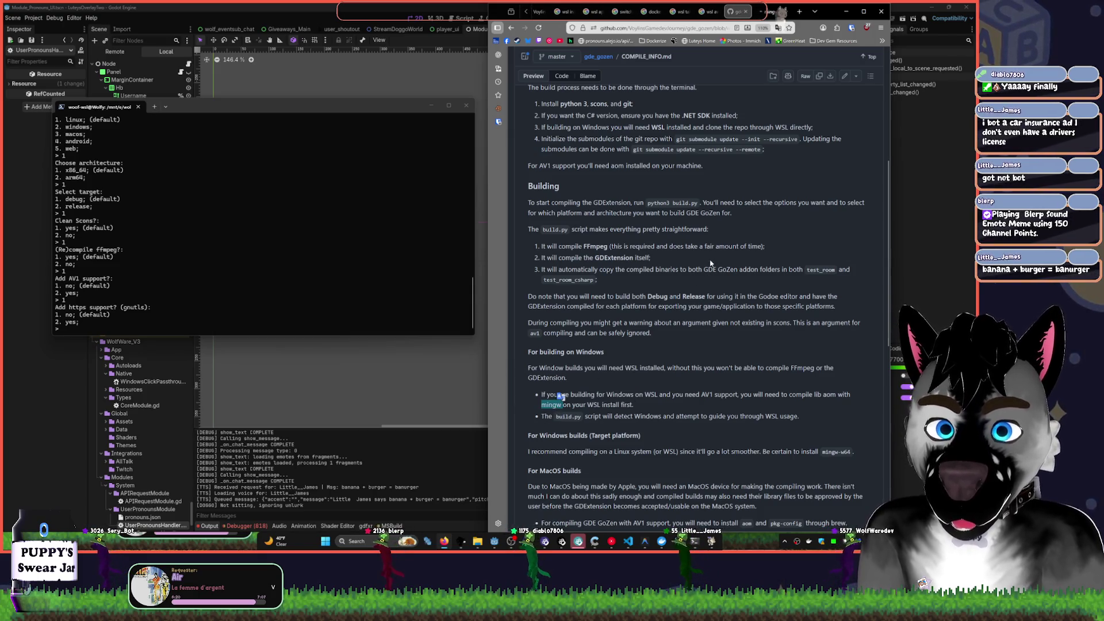
pyautogui.click(769, 12)
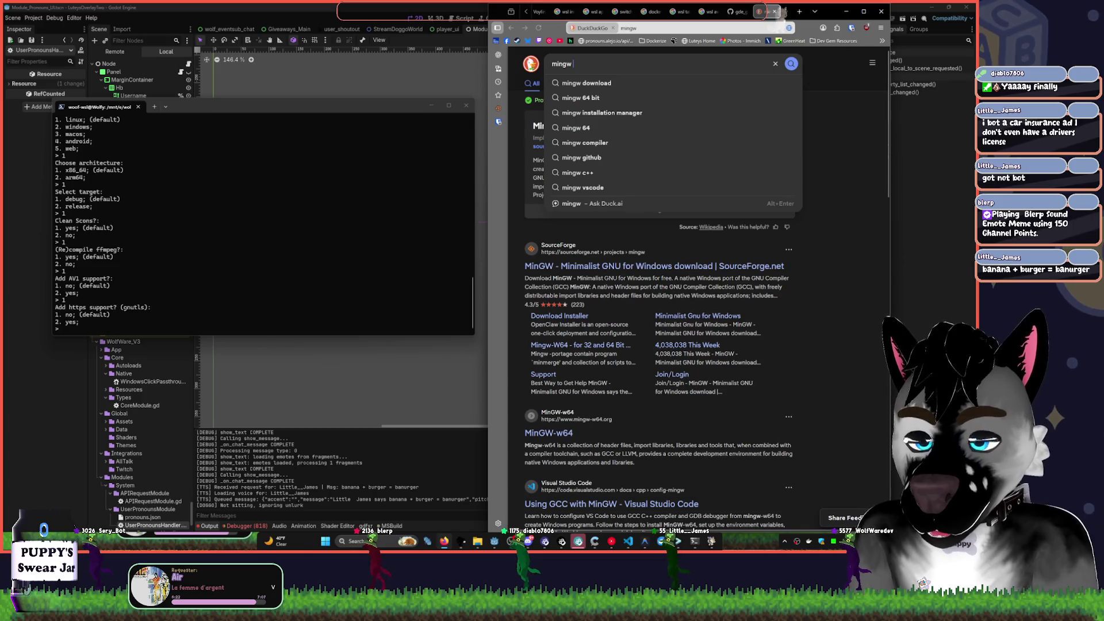
pyautogui.write('wsl ubuntu')
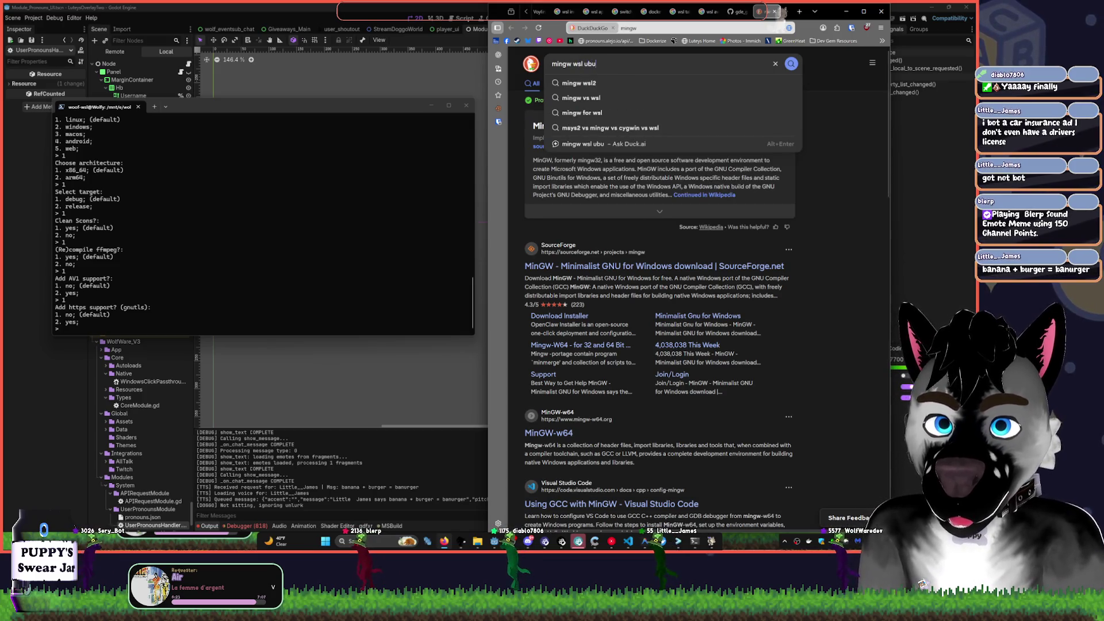
pyautogui.press('Return')
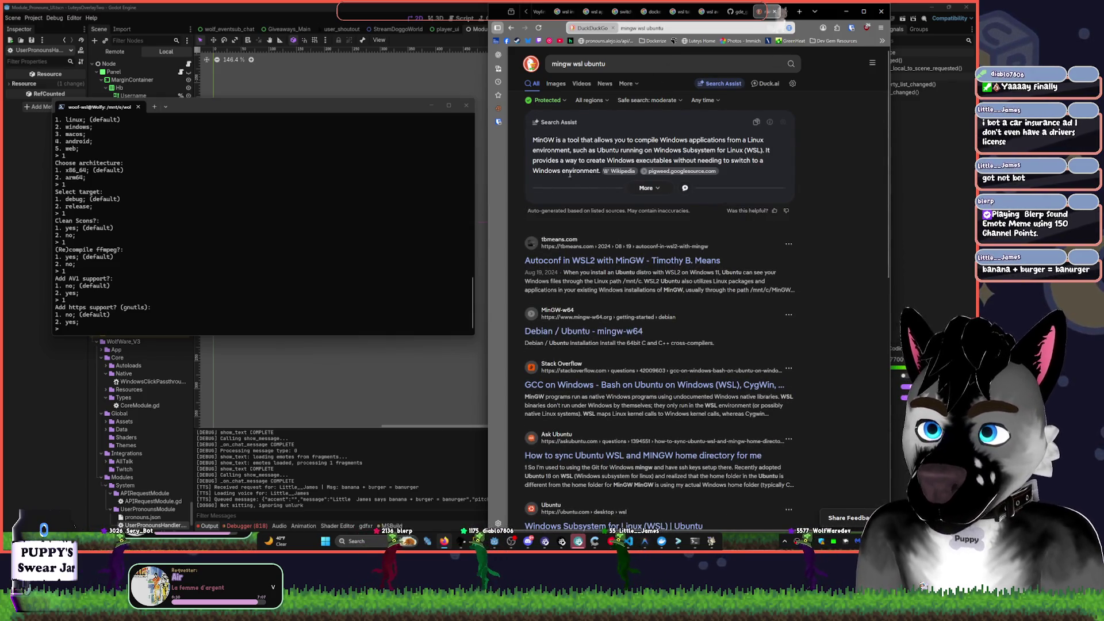
pyautogui.click(661, 63)
pyautogui.write('in')
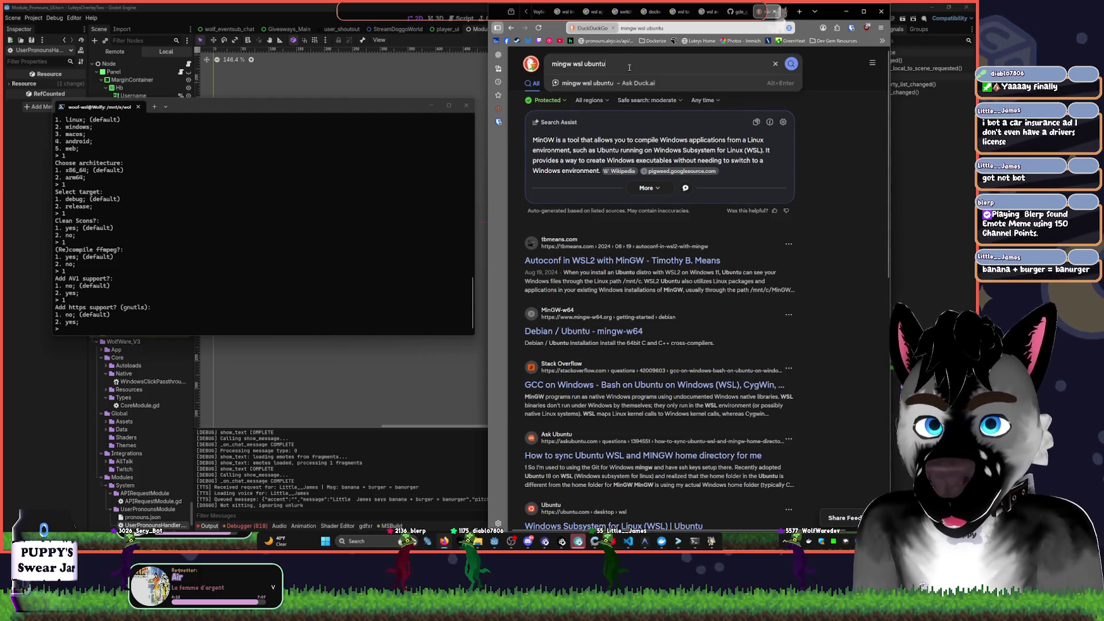
pyautogui.write('stall')
pyautogui.press('Return')
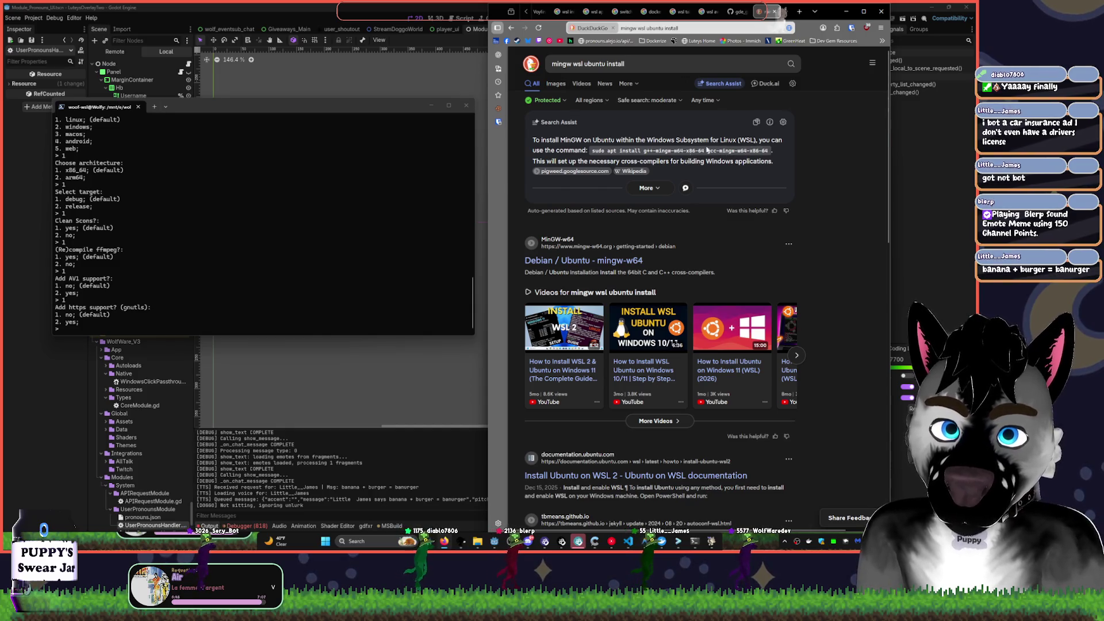
# - Decline https support, then rerun python3 build.py with linux, x86_64 and debug
pyautogui.click(384, 201)
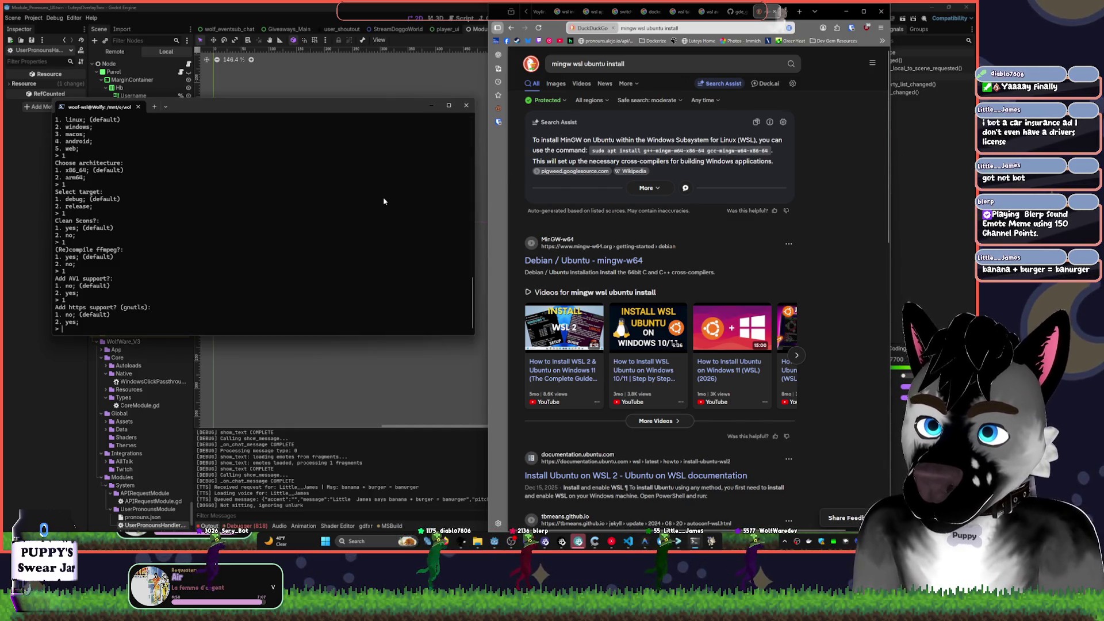
pyautogui.press('Return')
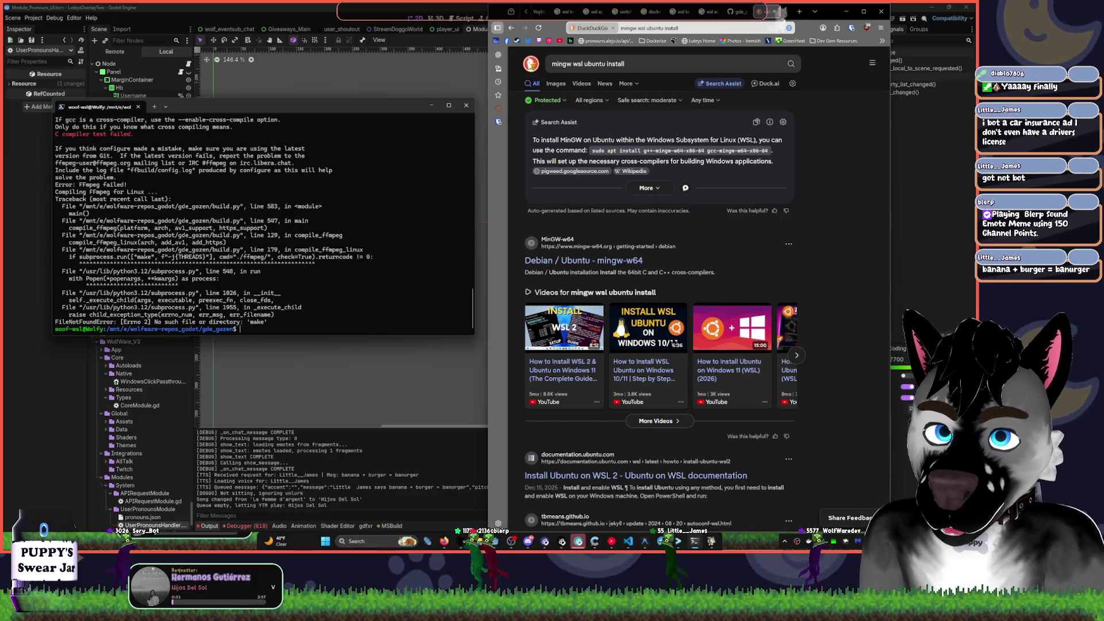
pyautogui.press('Up')
pyautogui.press('Return')
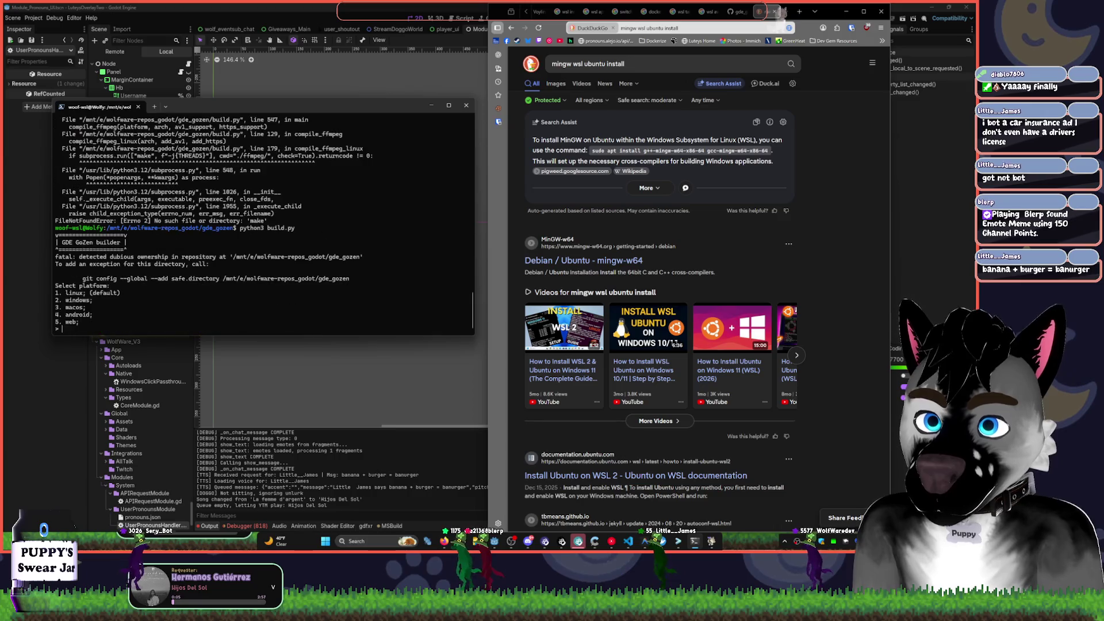
pyautogui.write('1')
pyautogui.press('Return')
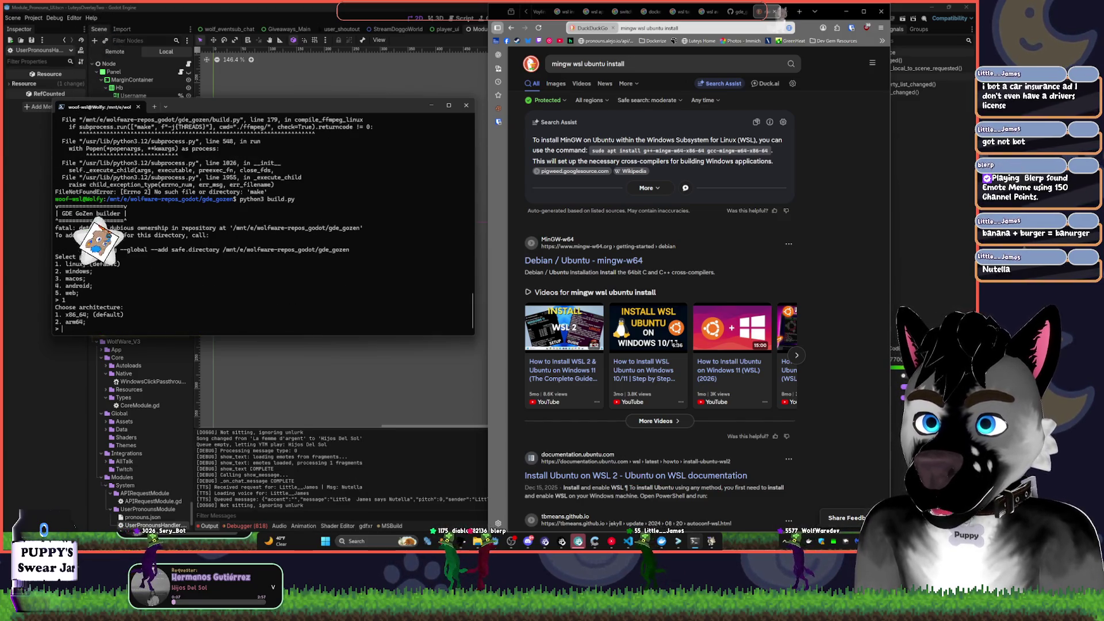
pyautogui.write('1')
pyautogui.press('Return')
pyautogui.write('1')
pyautogui.press('Return')
pyautogui.press('Return')
pyautogui.press('Return')
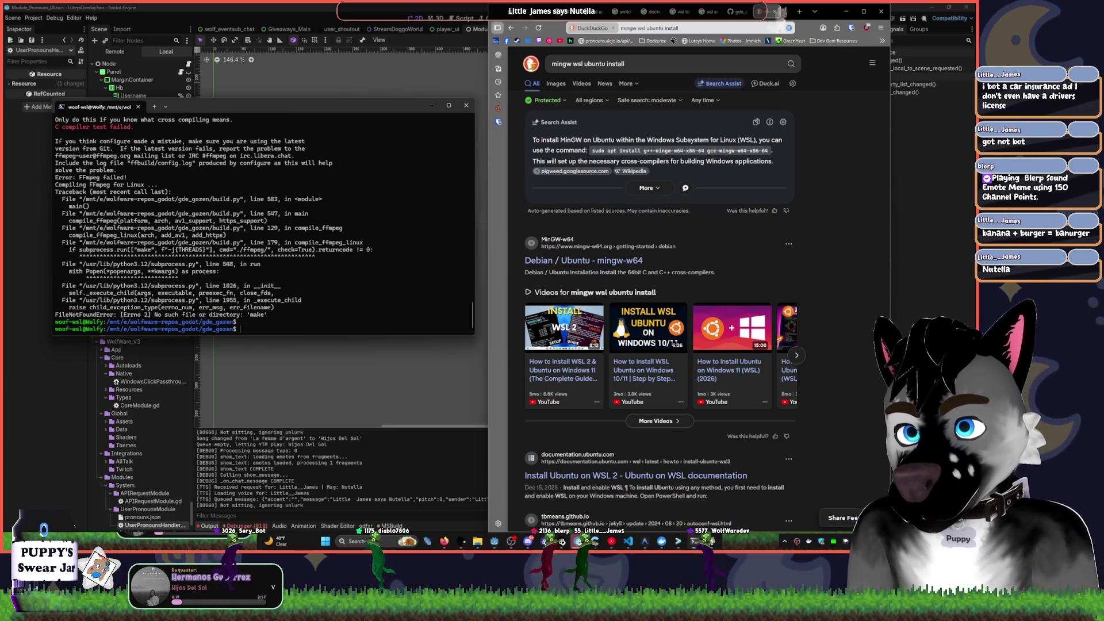
pyautogui.scroll(3, 75, 182)
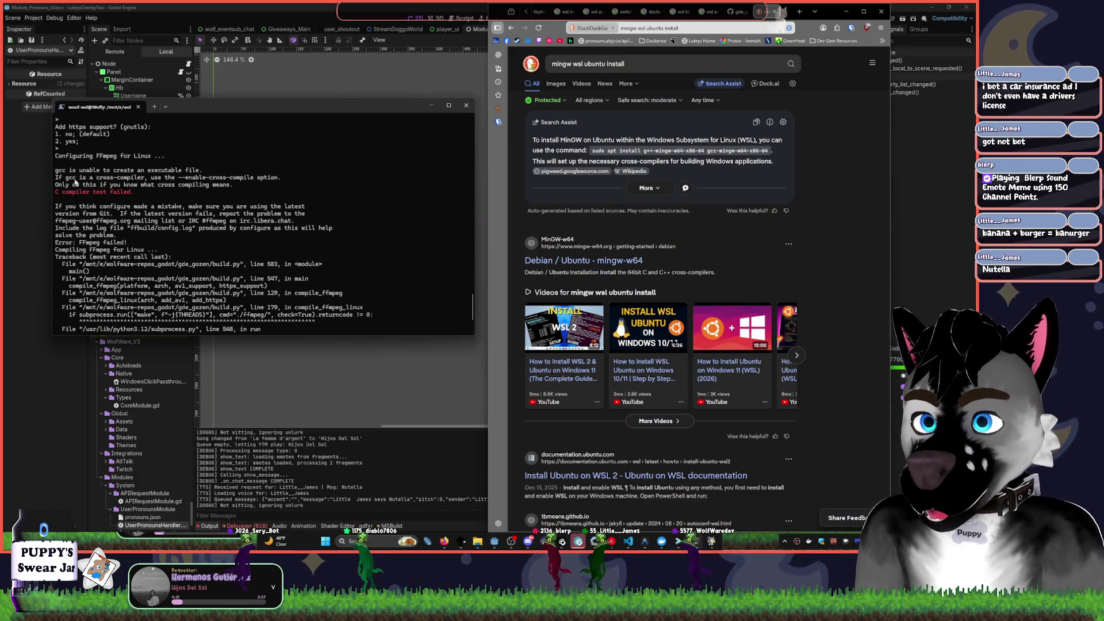
# - Examine the FFmpeg compiler and --enable-cross-compile errors, then return to COMPILE_INFO.md
pyautogui.scroll(2, 104, 203)
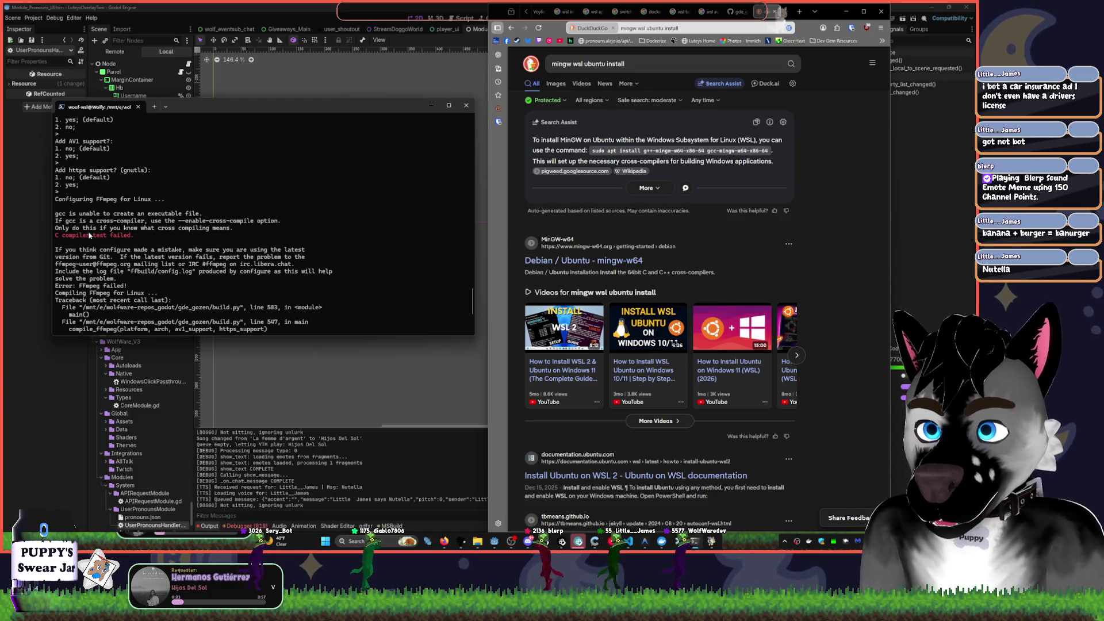
pyautogui.moveTo(66, 223); pyautogui.dragTo(207, 260)
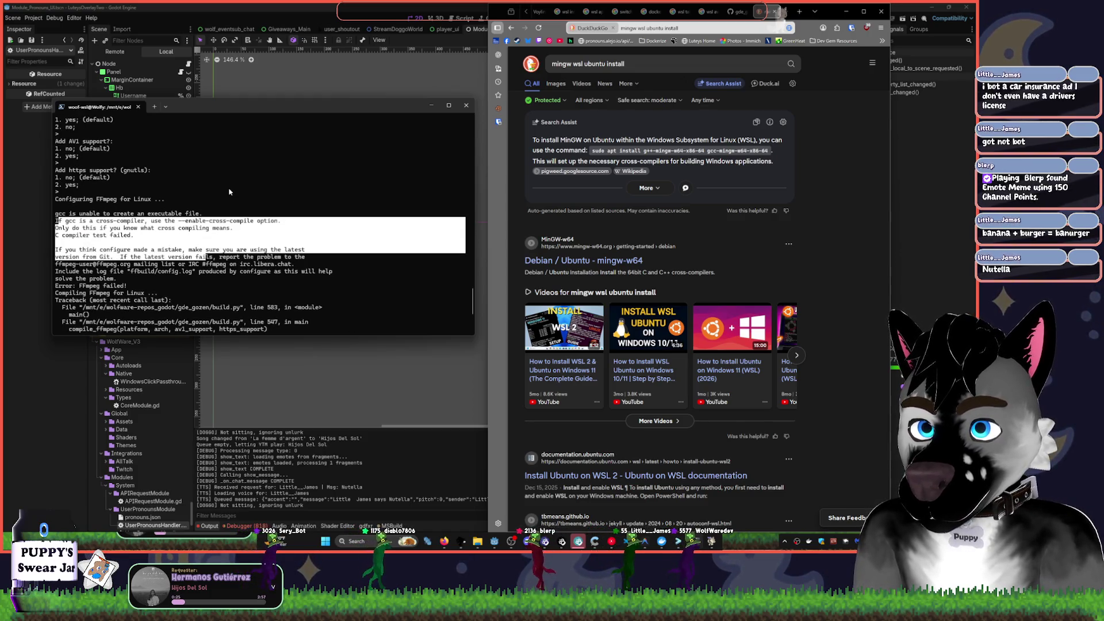
pyautogui.click(88, 234)
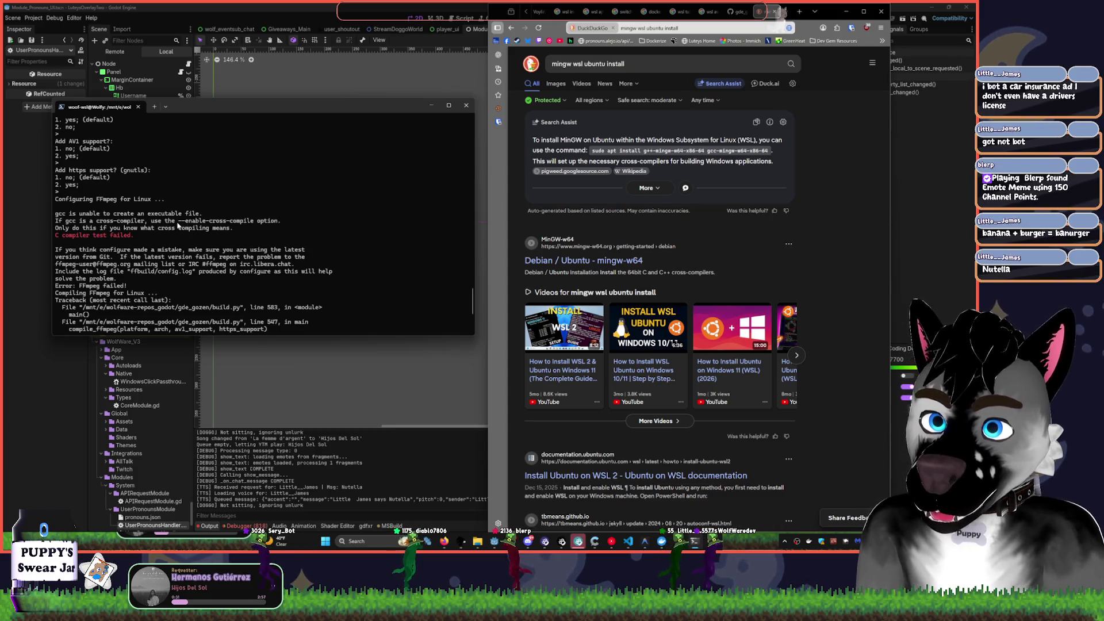
pyautogui.moveTo(175, 221); pyautogui.dragTo(274, 226)
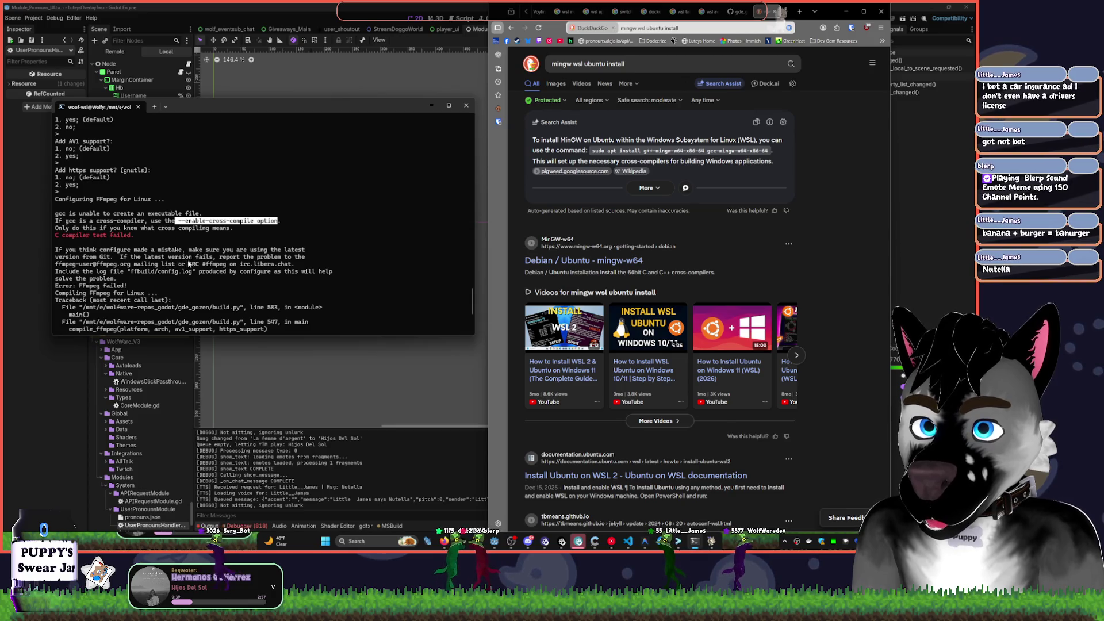
pyautogui.scroll(-2, 236, 276)
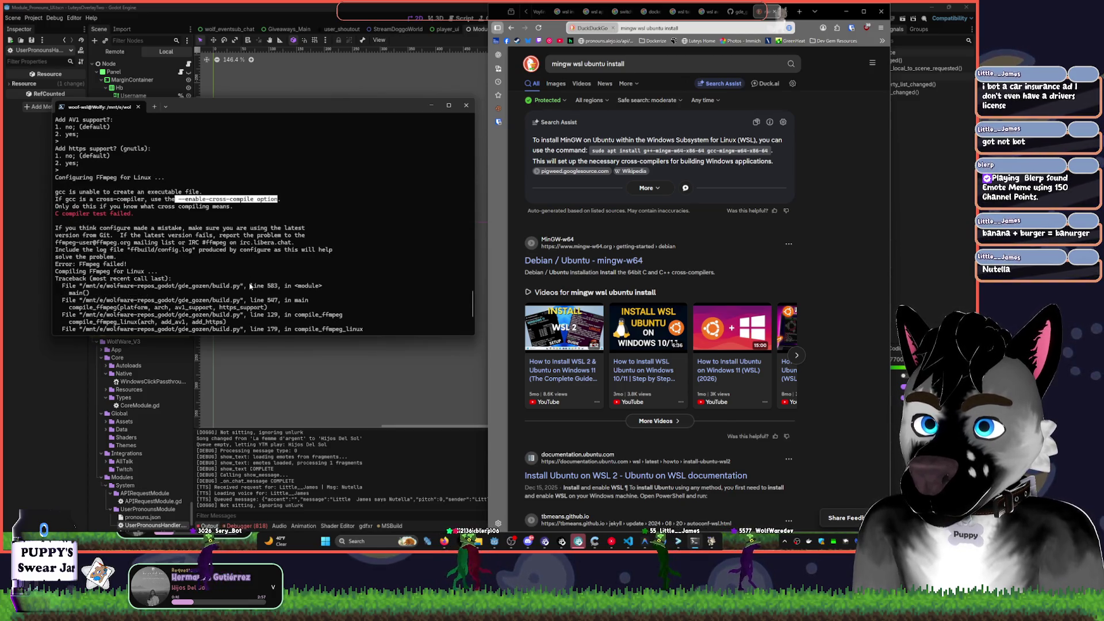
pyautogui.scroll(-1, 250, 285)
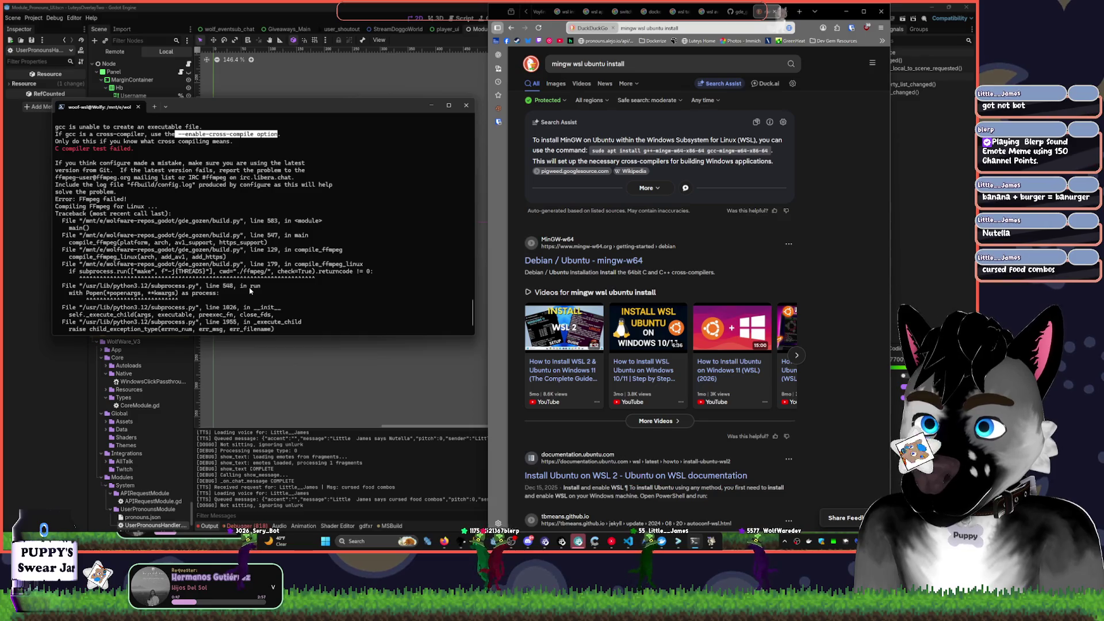
pyautogui.press('Return')
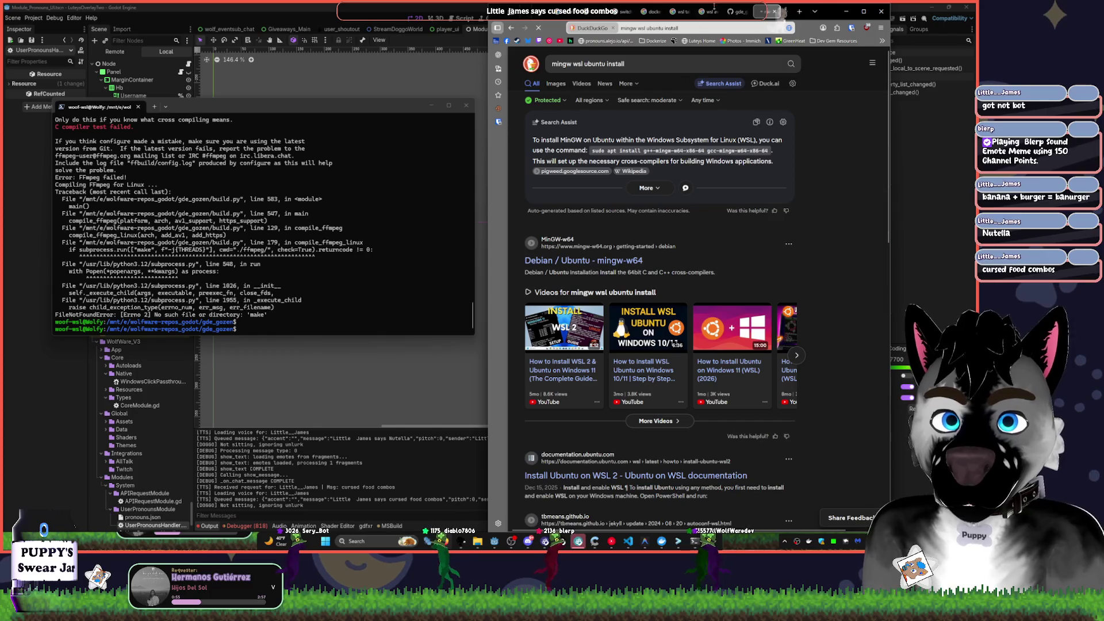
pyautogui.hotkey('ctrl', 'shift', 'Tab')
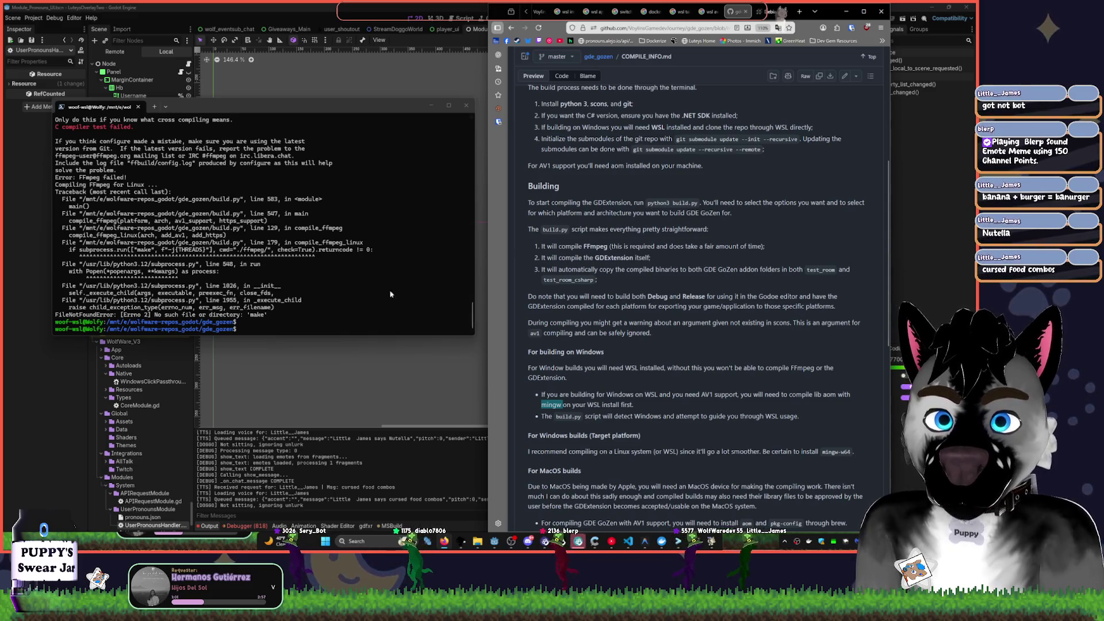
# - Rerun python3 build.py for the Windows platform with the debug target and default answers
pyautogui.hotkey('alt', 'Tab')
pyautogui.write('python3 build.py')
pyautogui.press('Return')
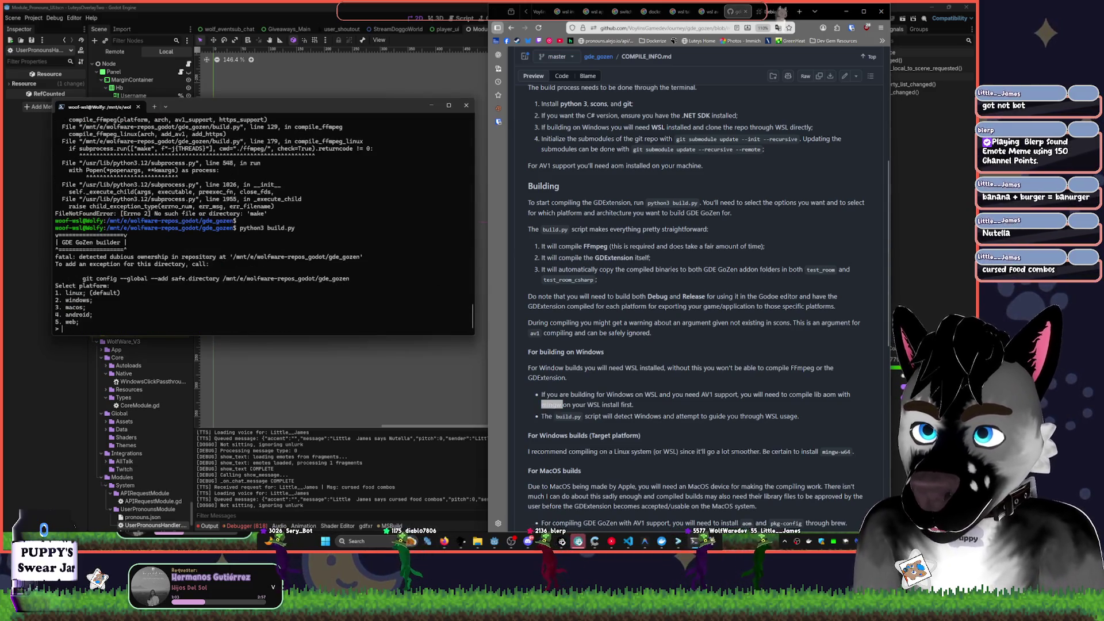
pyautogui.write('2')
pyautogui.press('Return')
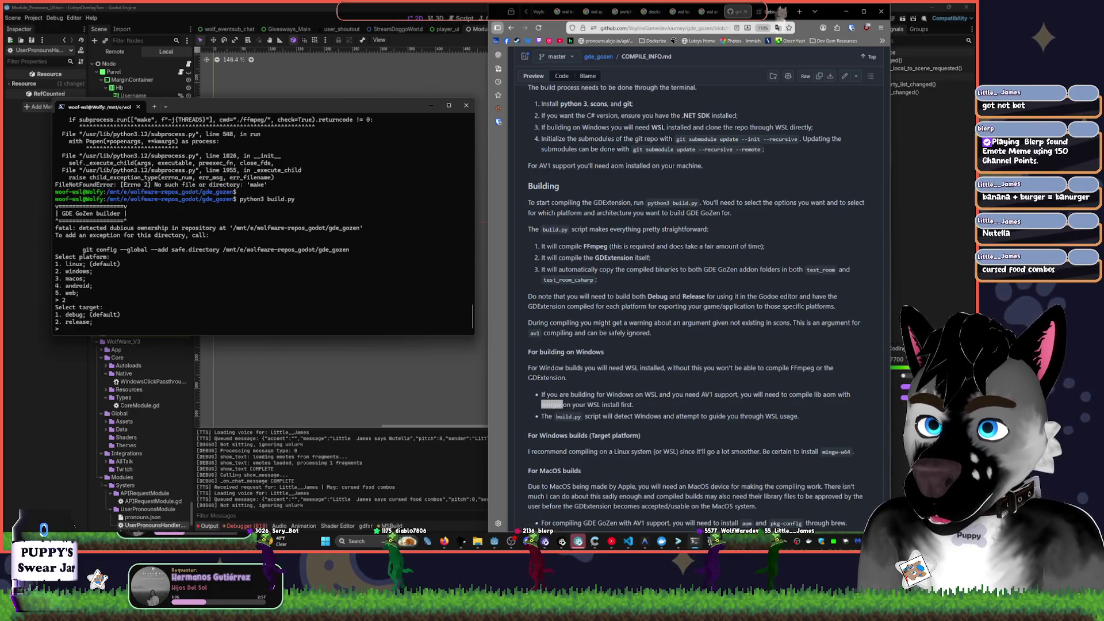
pyautogui.write('1')
pyautogui.press('Return')
pyautogui.press('Return')
pyautogui.press('Return')
pyautogui.press('Return')
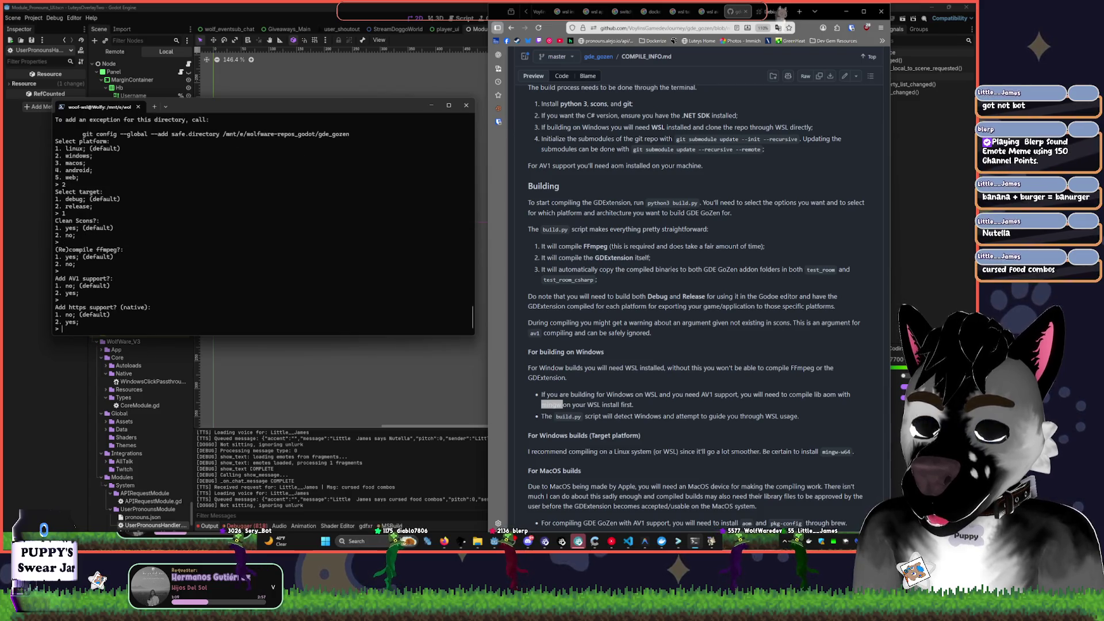
pyautogui.press('Return')
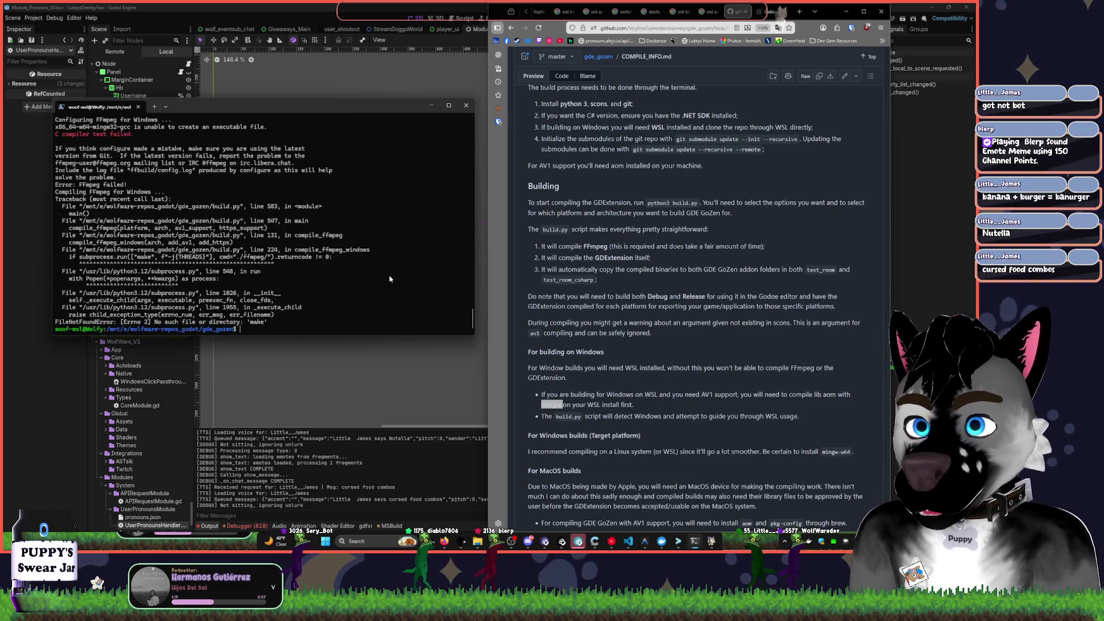
# - Copy the FFmpeg configure error output and minimize the build documentation window
pyautogui.scroll(2, 151, 211)
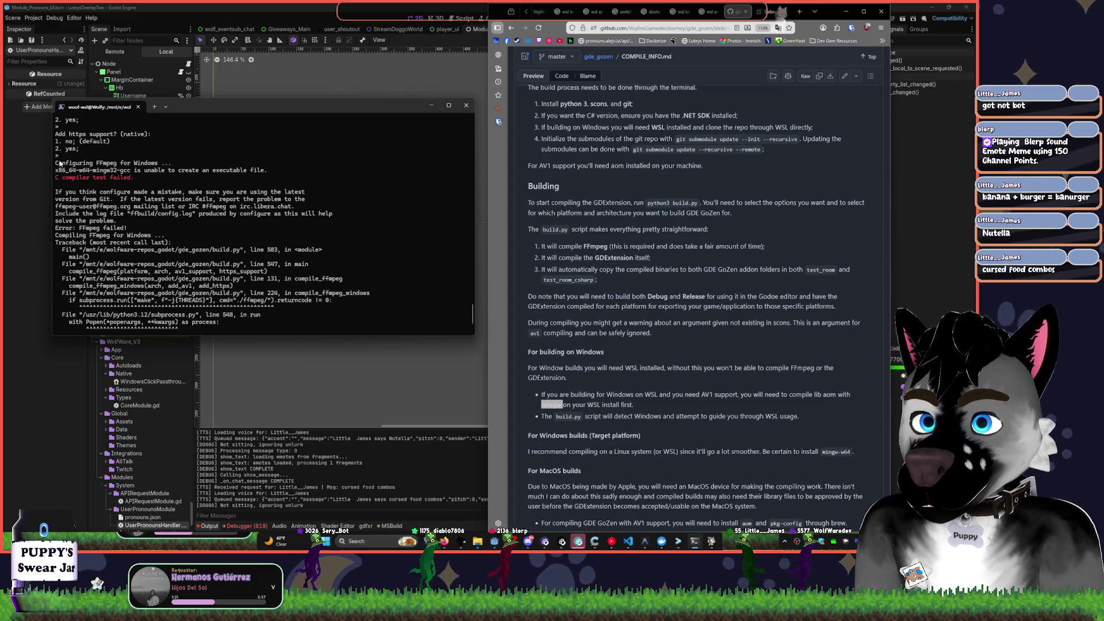
pyautogui.moveTo(56, 163)
pyautogui.mouseDown()
pyautogui.moveTo(256, 276)
pyautogui.moveTo(237, 329)
pyautogui.mouseUp()
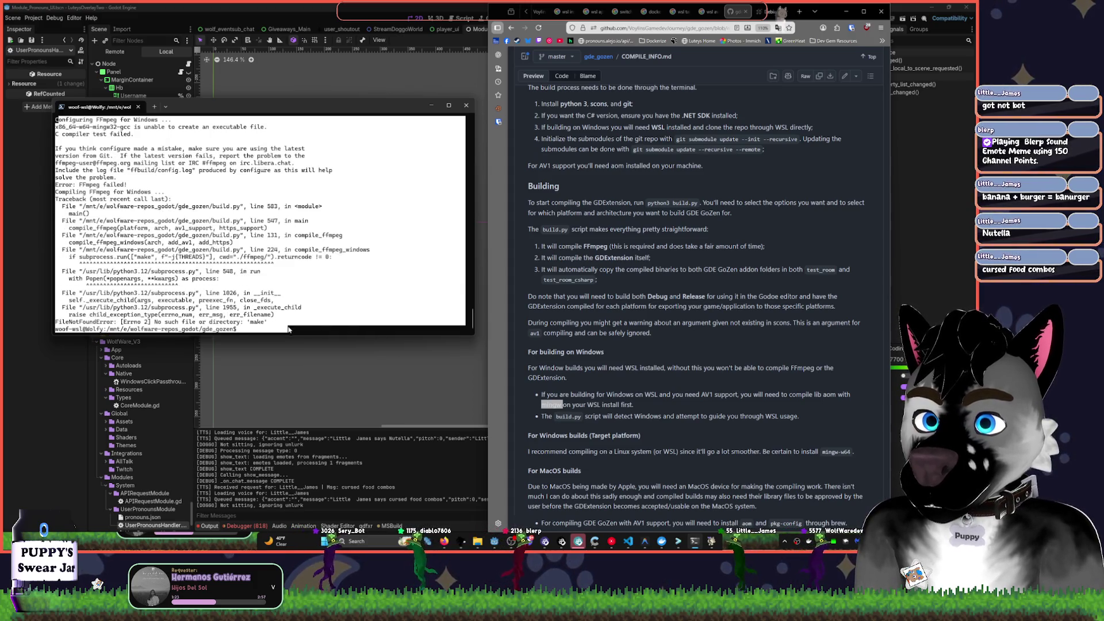
pyautogui.click(767, 219)
pyautogui.press('super+Down')
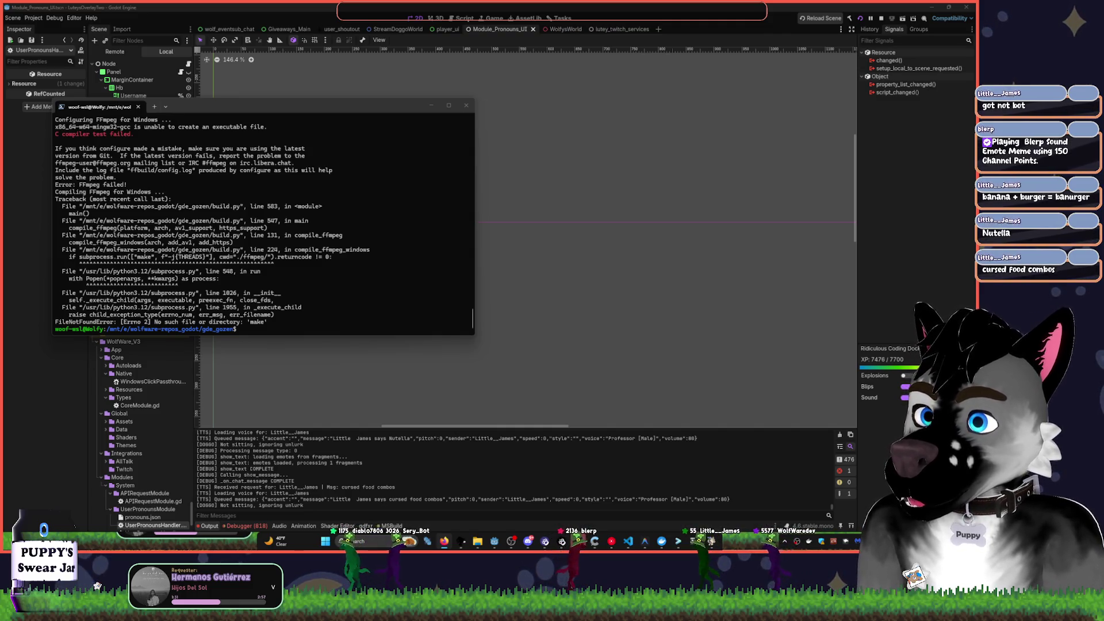
# - Run Gemini's 'sudo apt update && sudo apt install build-essential' command in the terminal
pyautogui.hotkey('alt', 'Tab')
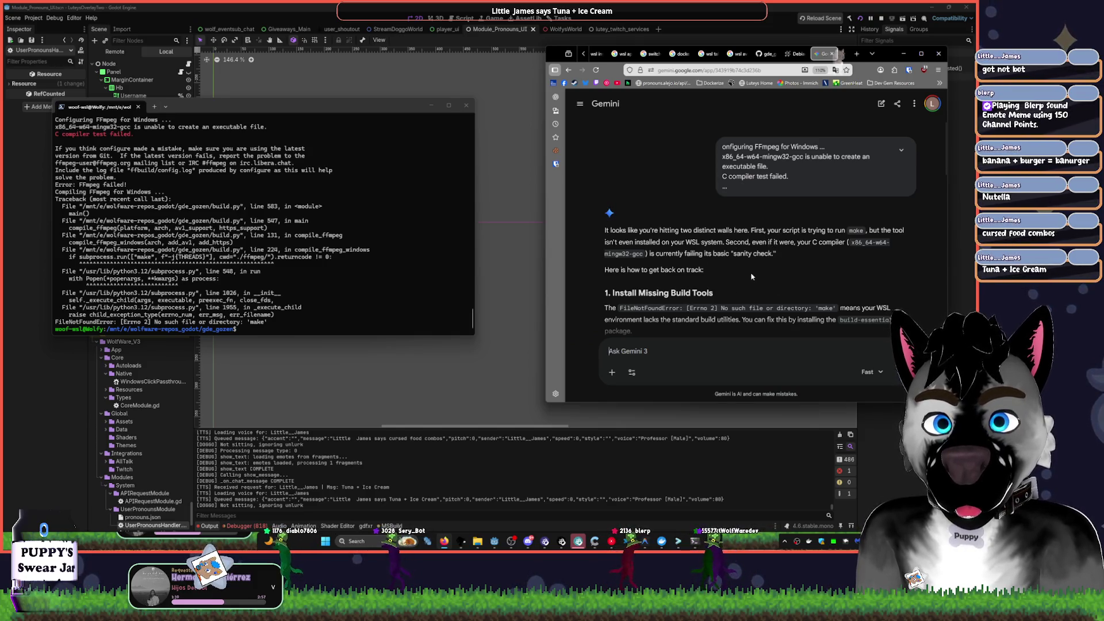
pyautogui.scroll(-3, 751, 276)
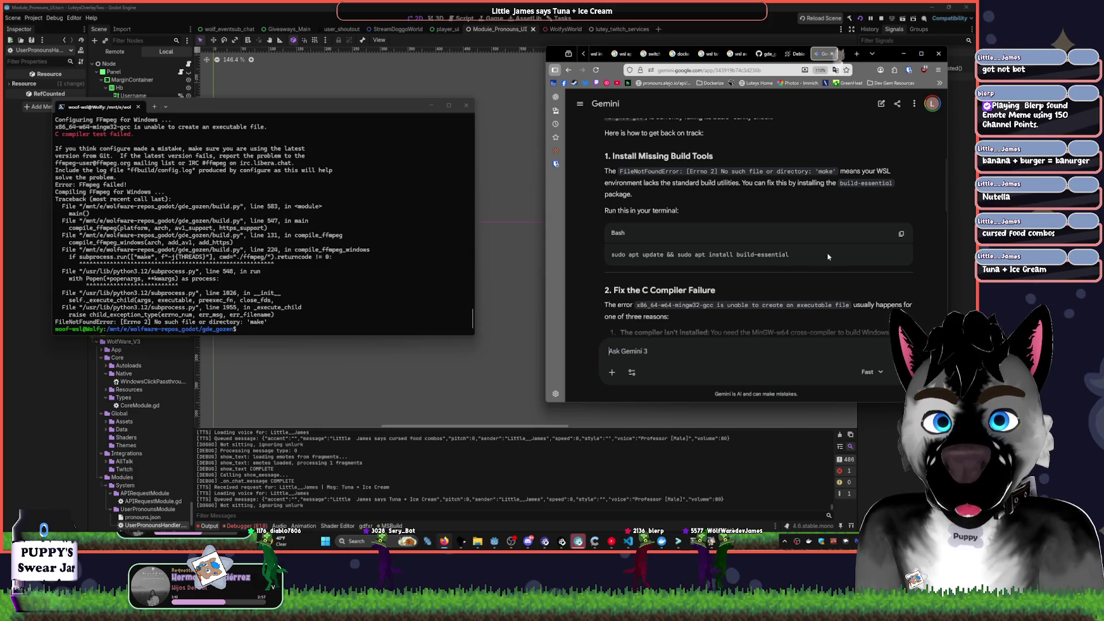
pyautogui.click(901, 233)
pyautogui.click(377, 278)
pyautogui.hotkey('ctrl', 'v')
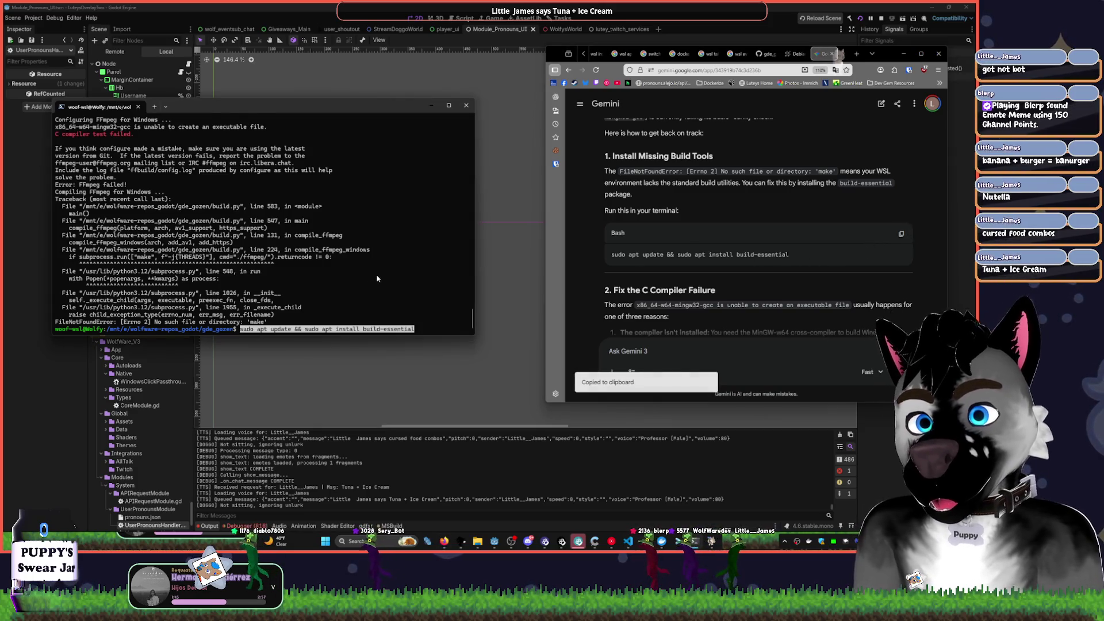
pyautogui.press('Return')
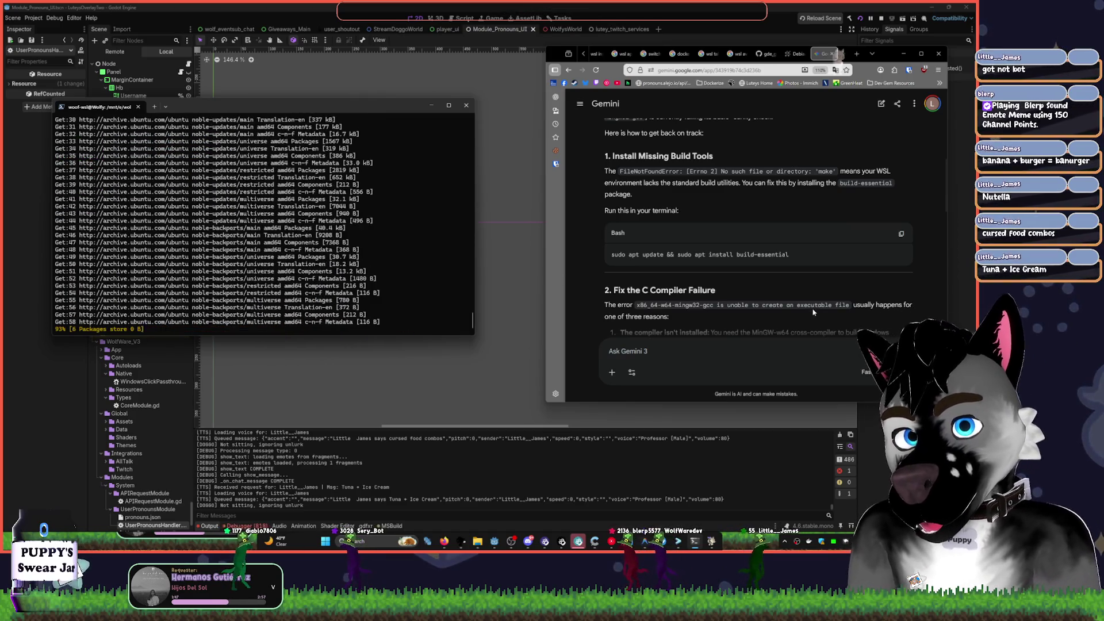
# - Copy Gemini's mingw-w64 install command and confirm the build-essential install with y
pyautogui.scroll(-2, 820, 312)
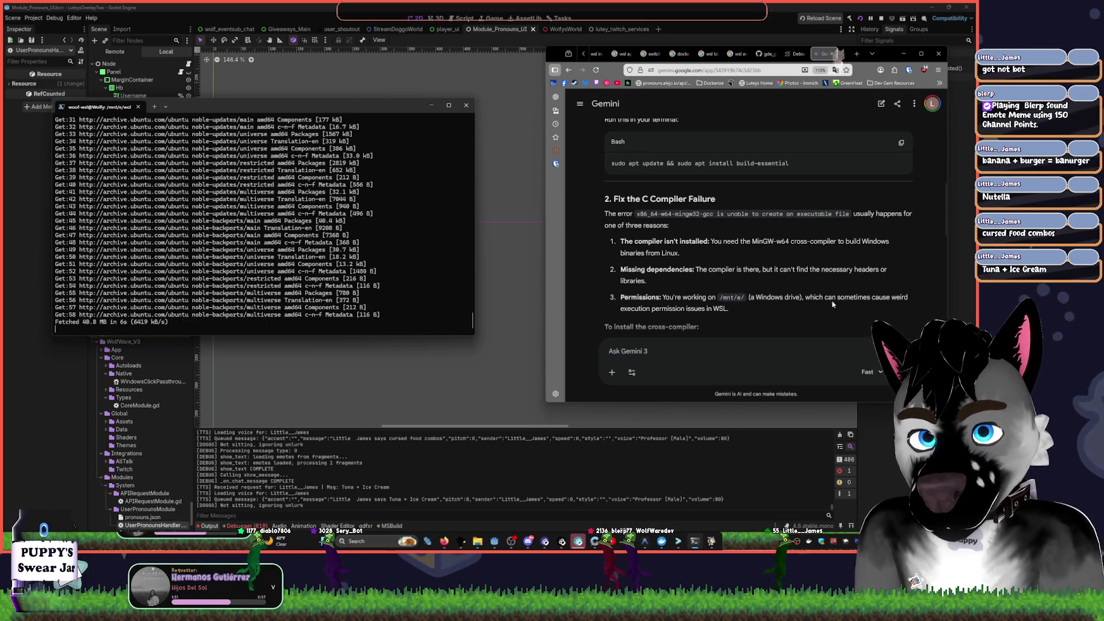
pyautogui.scroll(-1, 711, 281)
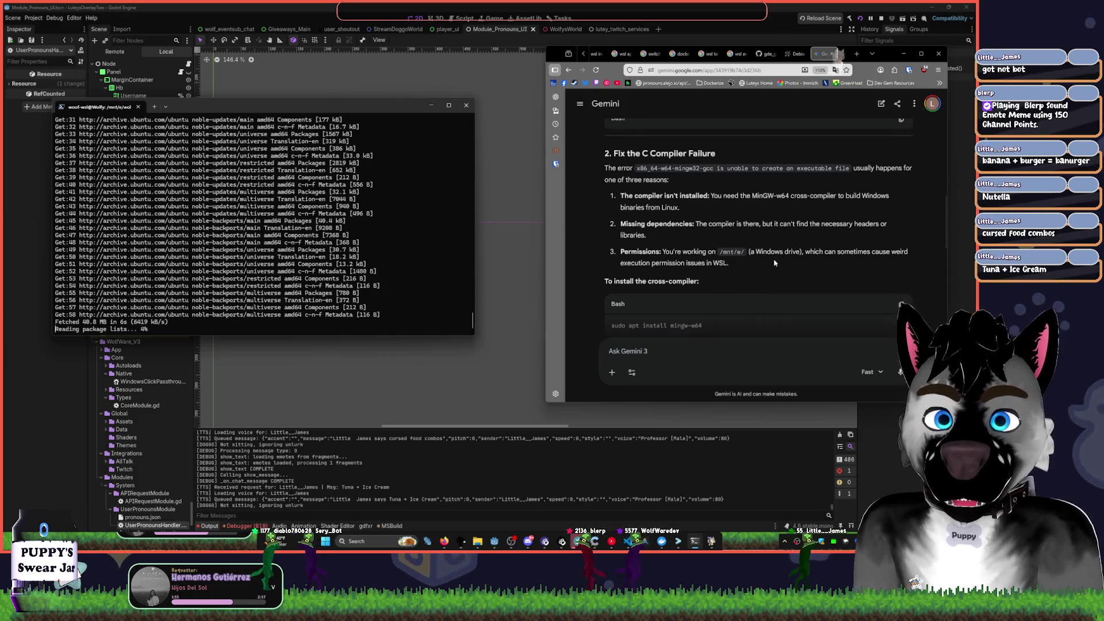
pyautogui.scroll(-2, 774, 264)
pyautogui.click(900, 218)
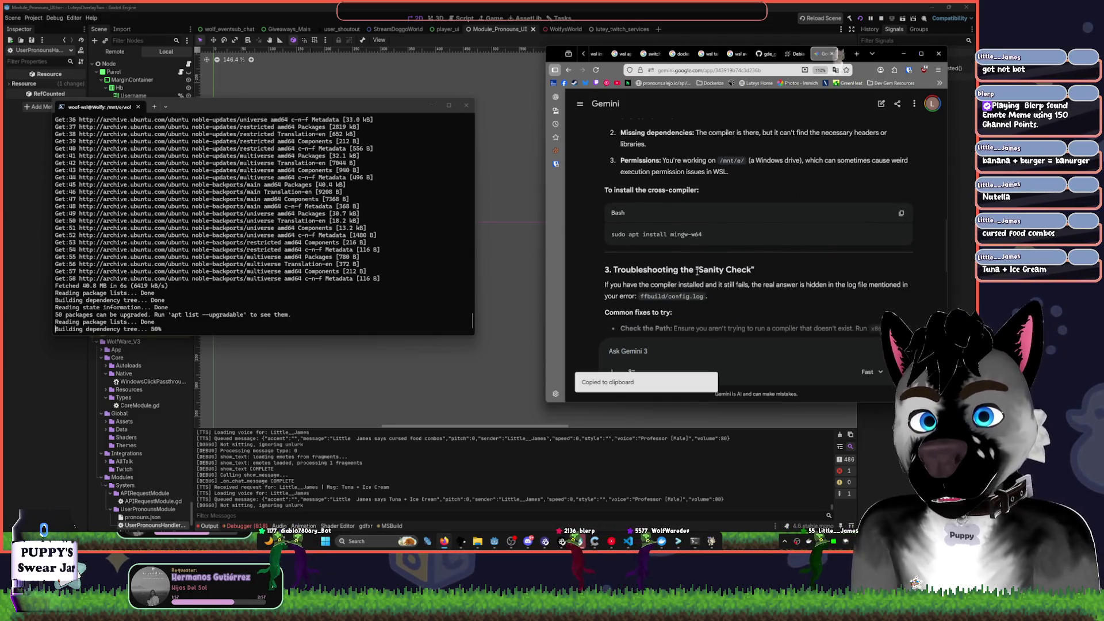
pyautogui.scroll(-1, 742, 296)
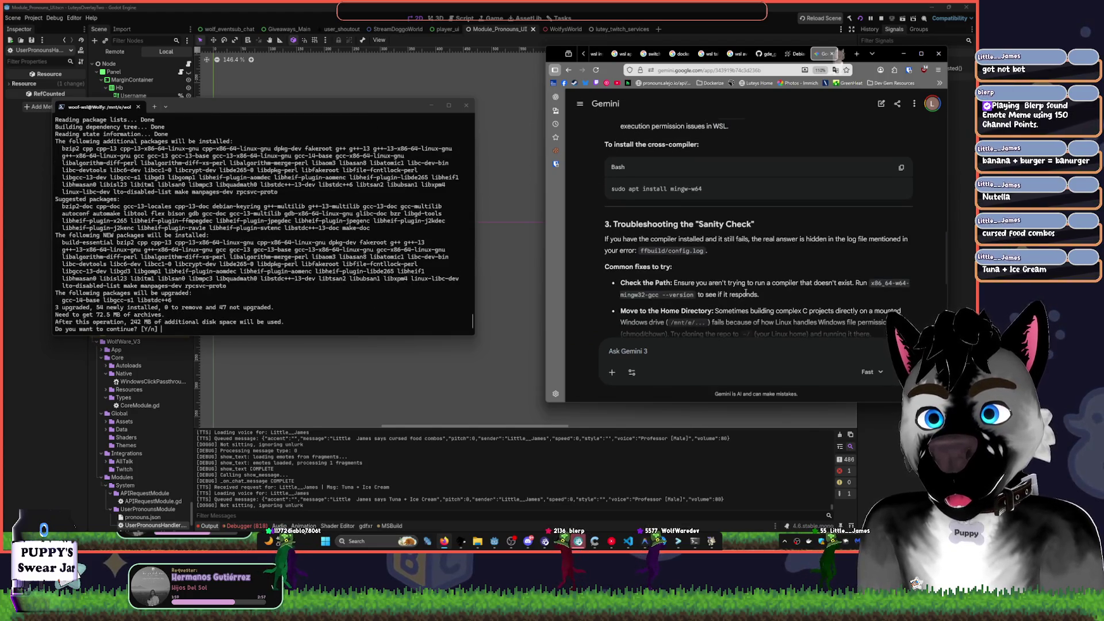
pyautogui.click(374, 271)
pyautogui.write('y')
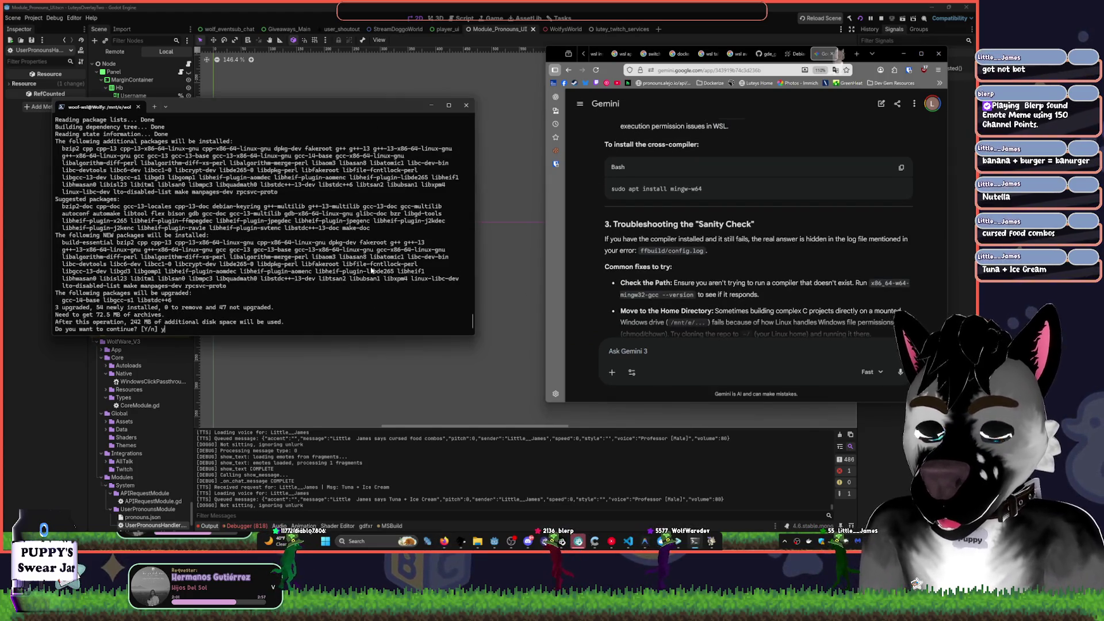
pyautogui.press('Return')
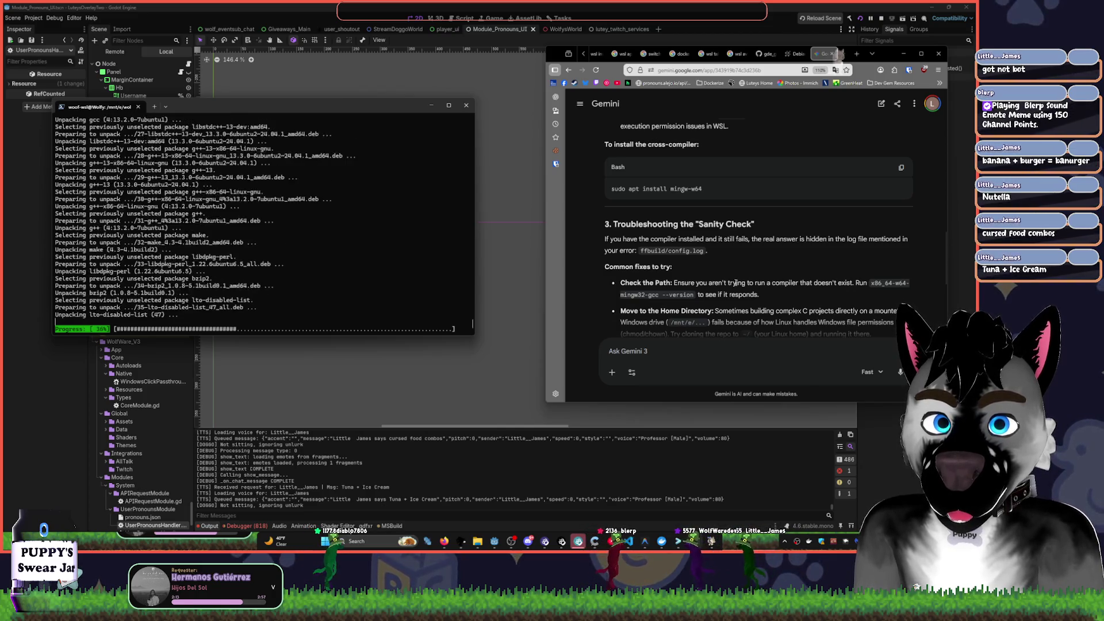
# - List the gde_gozen folder files once the install finishes
pyautogui.scroll(-2, 736, 284)
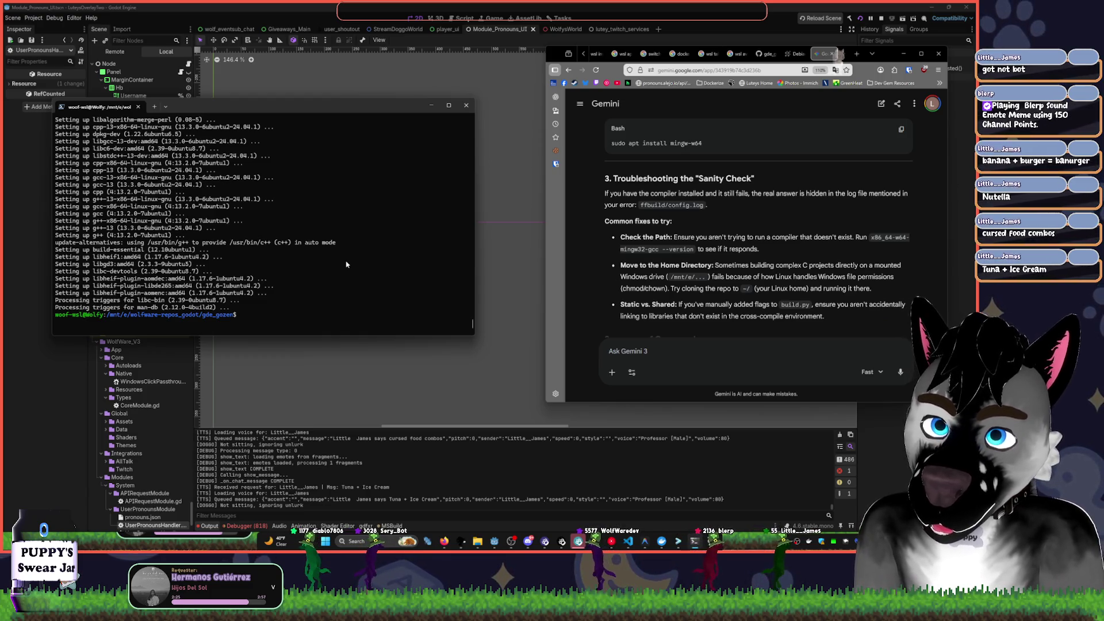
pyautogui.write('ls')
pyautogui.press('Return')
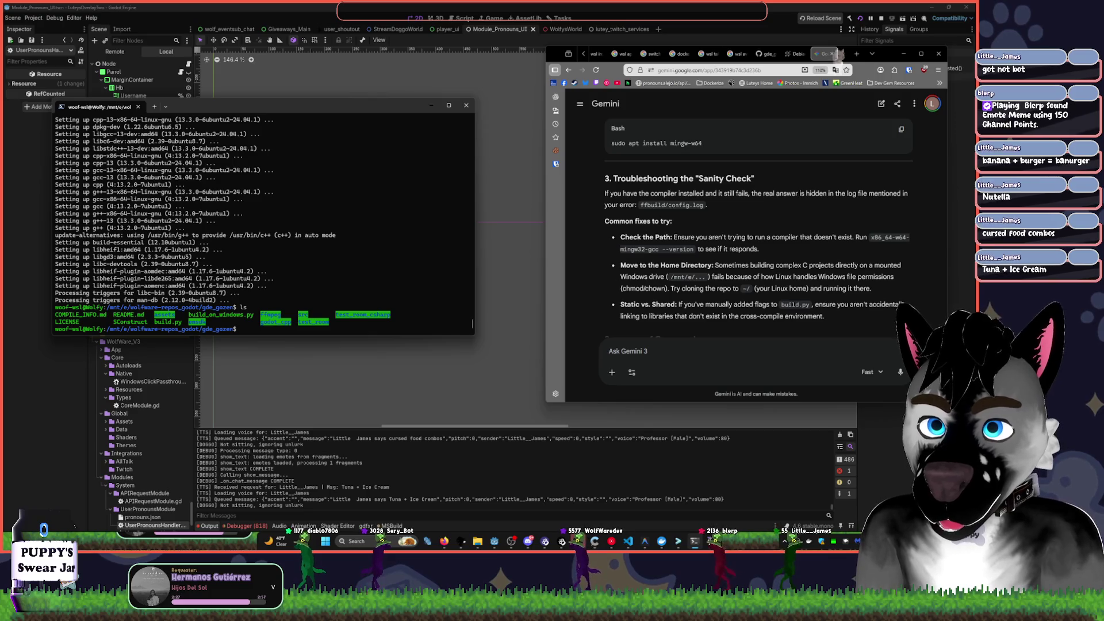
# - Run 'sudo apt install mingw-w64' and confirm the install with y
pyautogui.rightClick(341, 253)
pyautogui.press('Return')
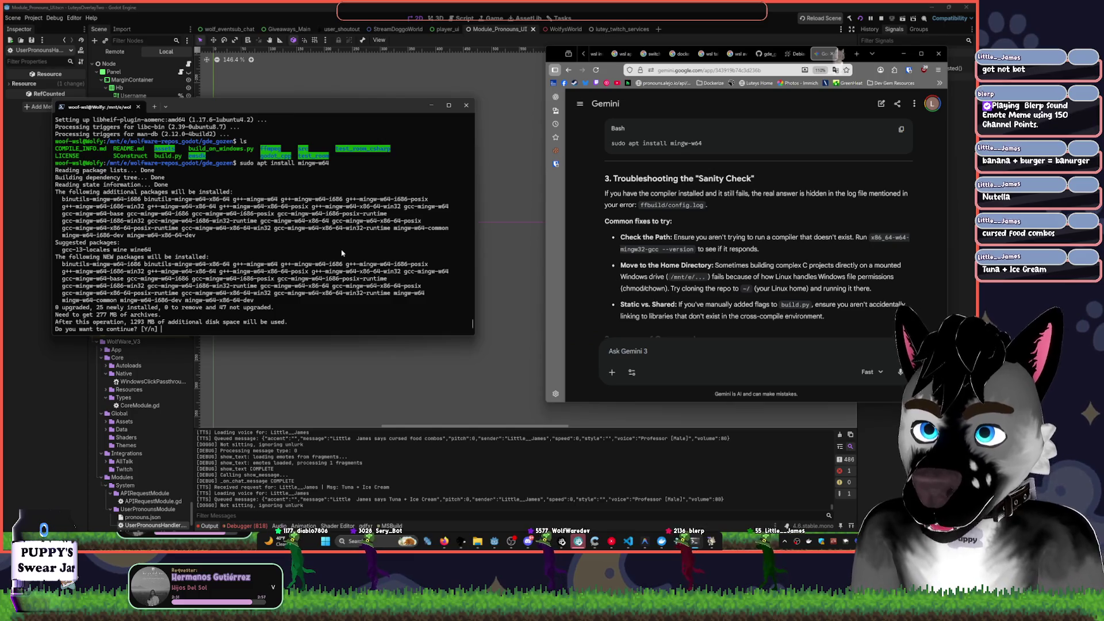
pyautogui.write('y')
pyautogui.press('Return')
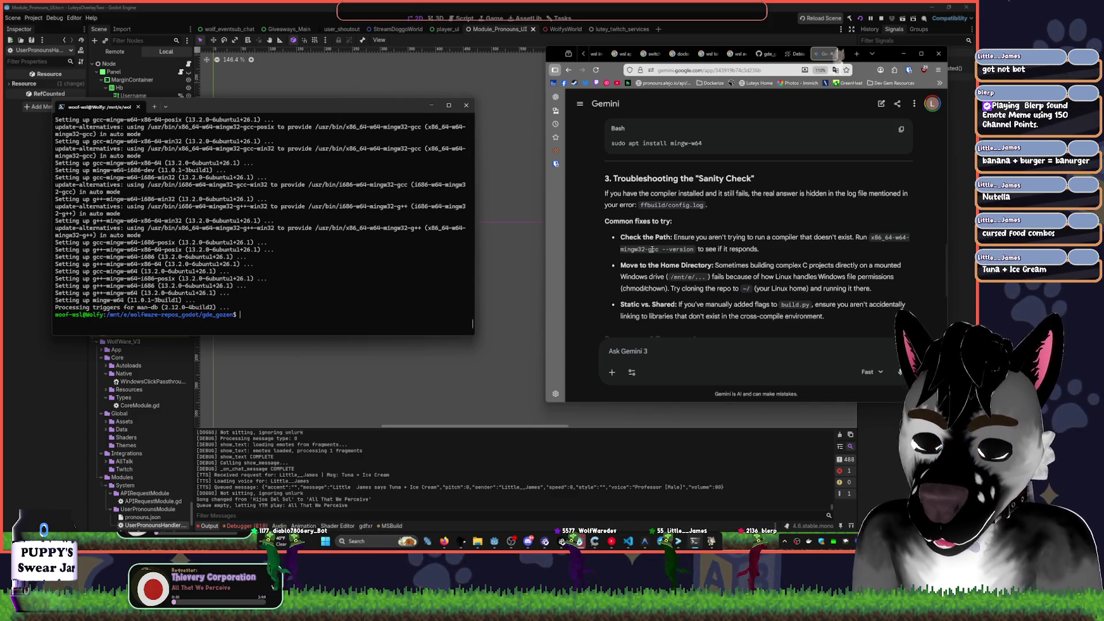
# - Rerun python3 build.py for a debug build with clean Scons, accepting default FFmpeg, AV1 and https options
pyautogui.press('Up')
pyautogui.press('Up')
pyautogui.press('Up')
pyautogui.press('Return')
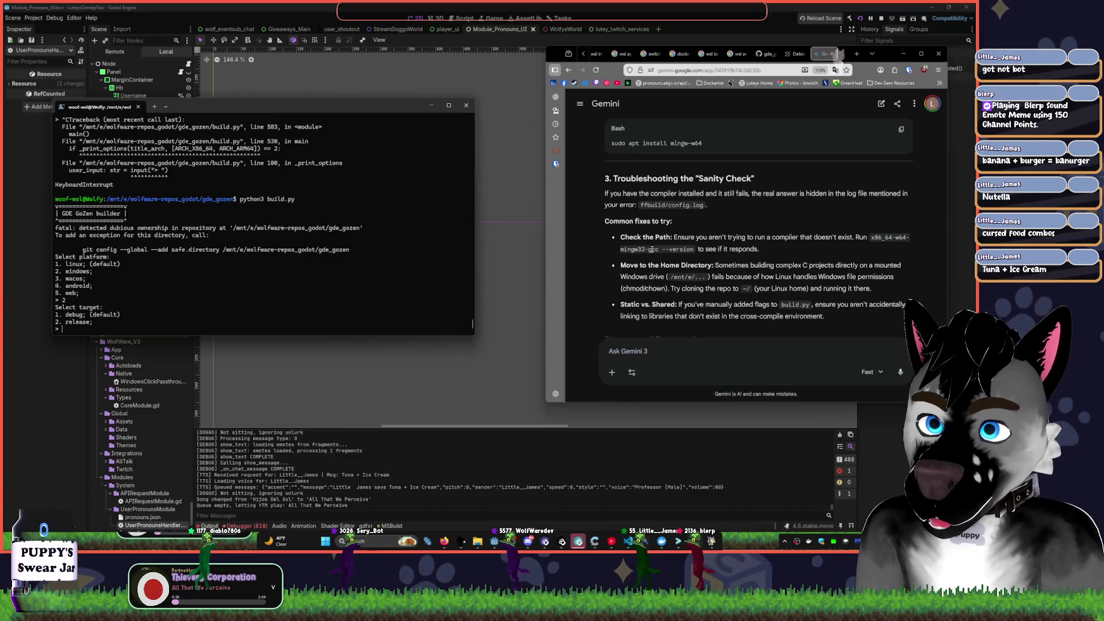
pyautogui.write('1')
pyautogui.press('Return')
pyautogui.write('1')
pyautogui.press('Return')
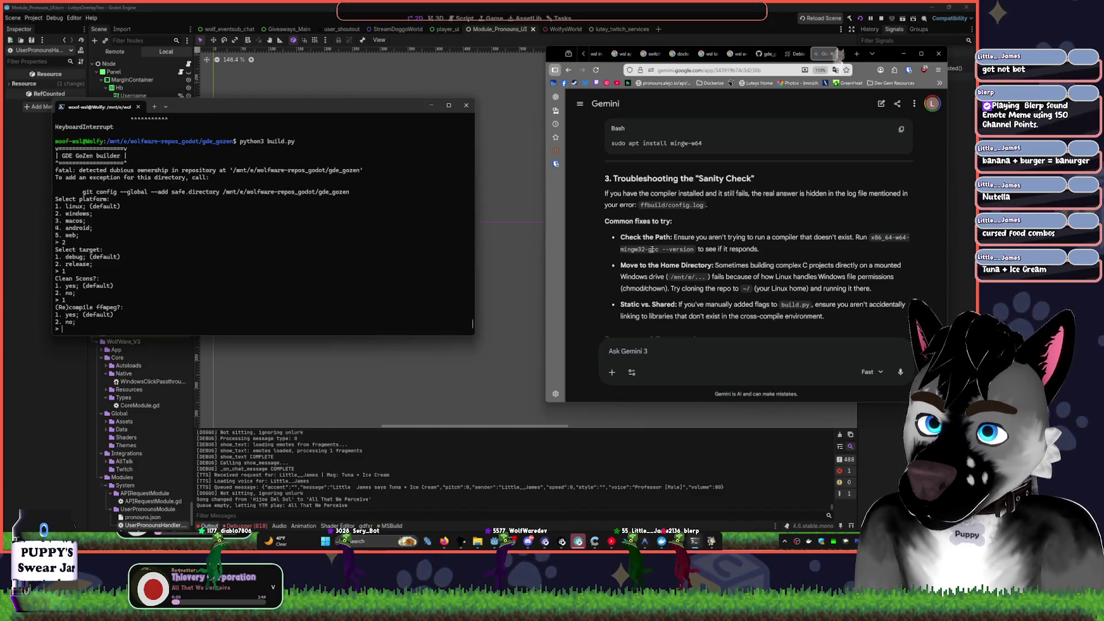
pyautogui.press('Return')
pyautogui.press('Return')
pyautogui.press('Return')
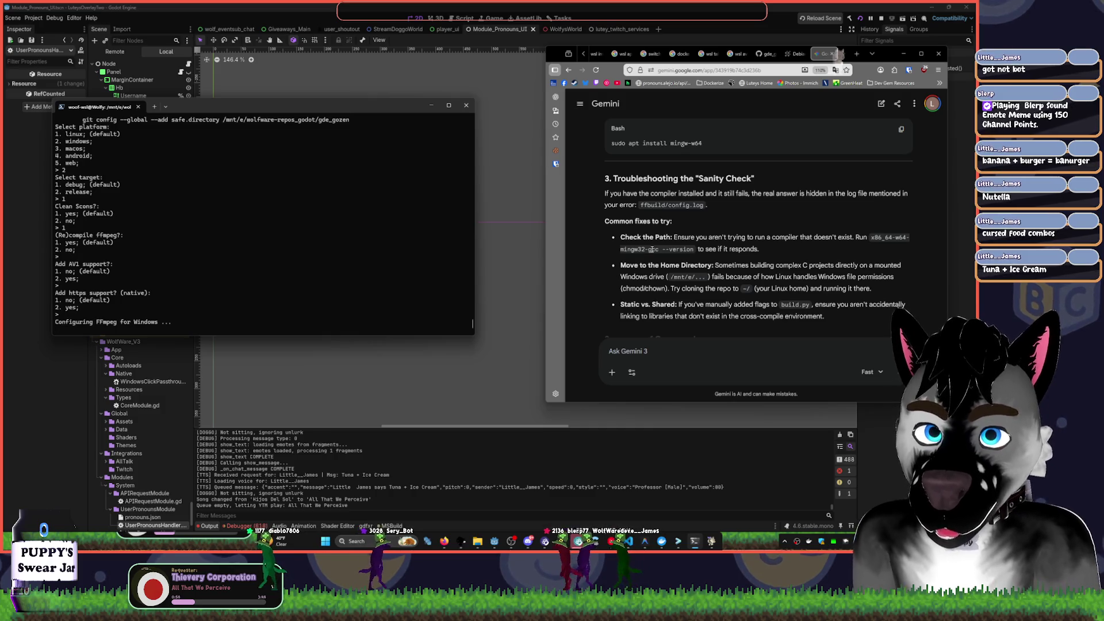
# - Scroll Gemini's reply to Summary of Commands, select the cross-compiling apt install line, and reposition the terminal
pyautogui.scroll(-1, 816, 263)
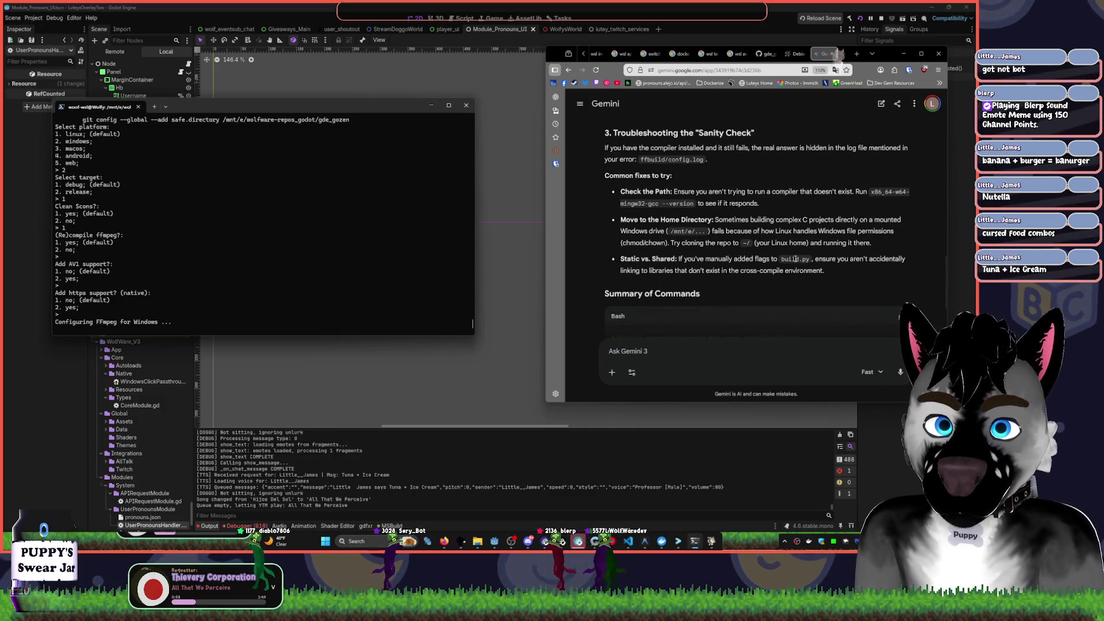
pyautogui.scroll(-1, 762, 267)
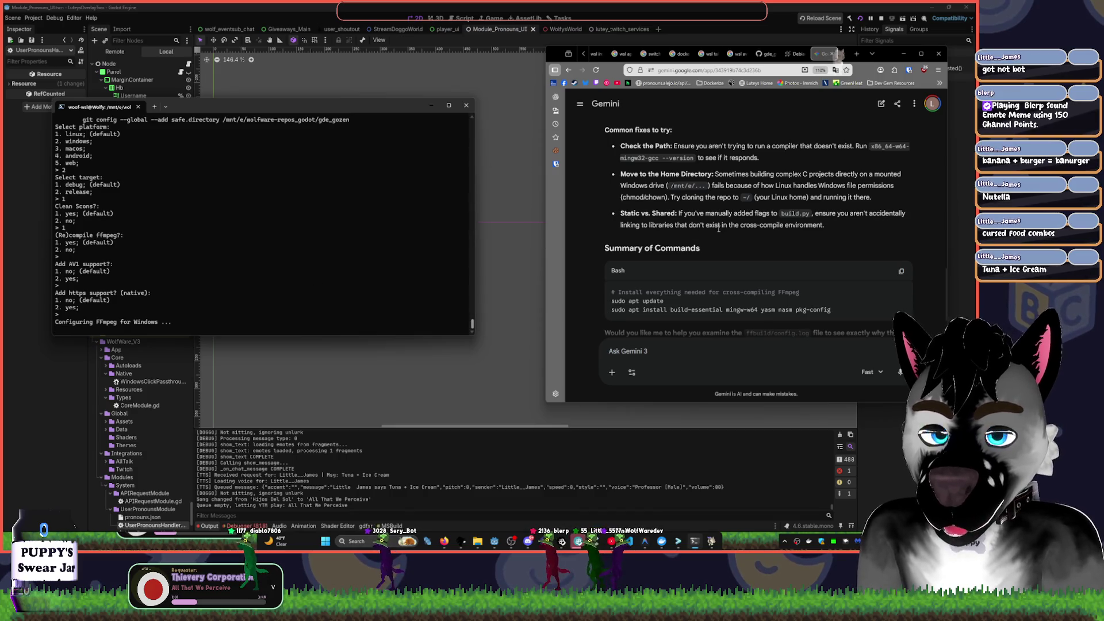
pyautogui.scroll(1, 716, 208)
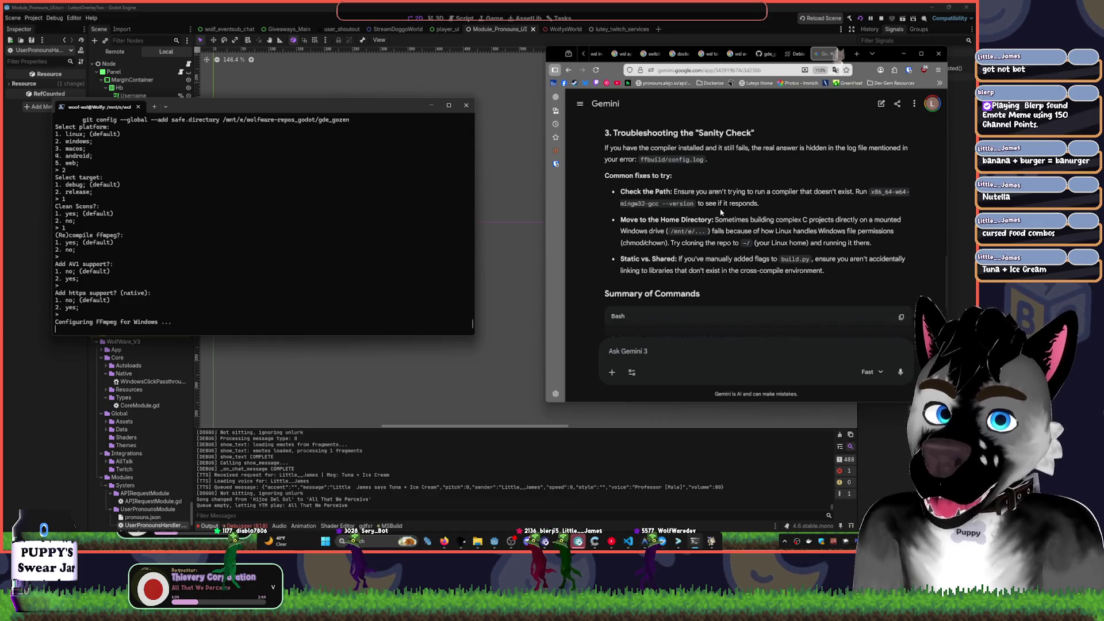
pyautogui.scroll(-2, 718, 218)
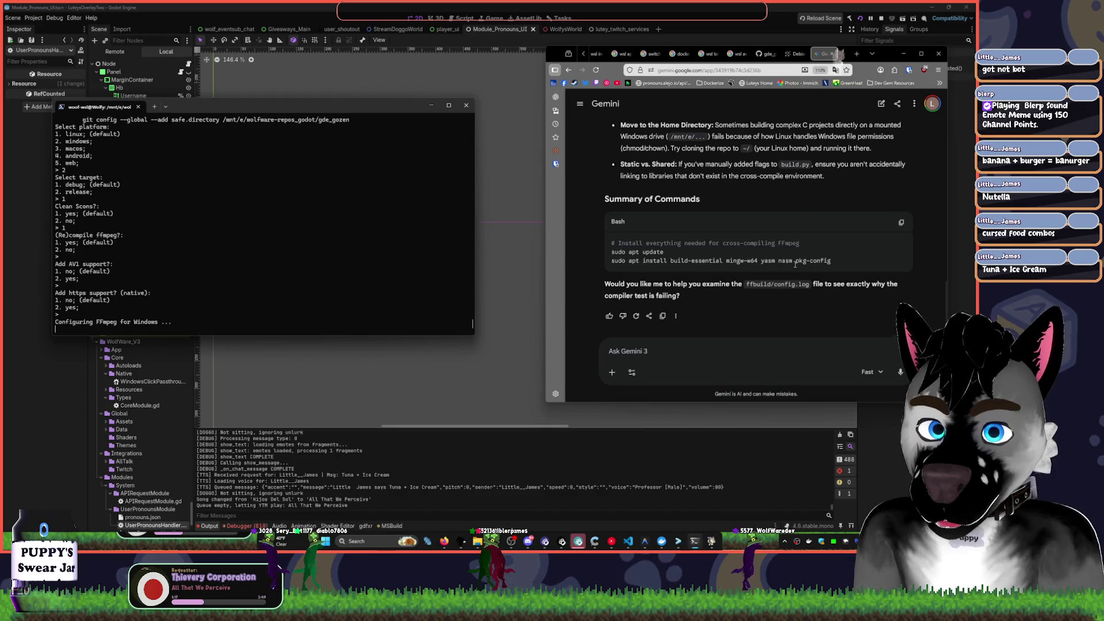
pyautogui.moveTo(831, 260)
pyautogui.mouseDown()
pyautogui.moveTo(620, 261)
pyautogui.moveTo(494, 299)
pyautogui.mouseUp()
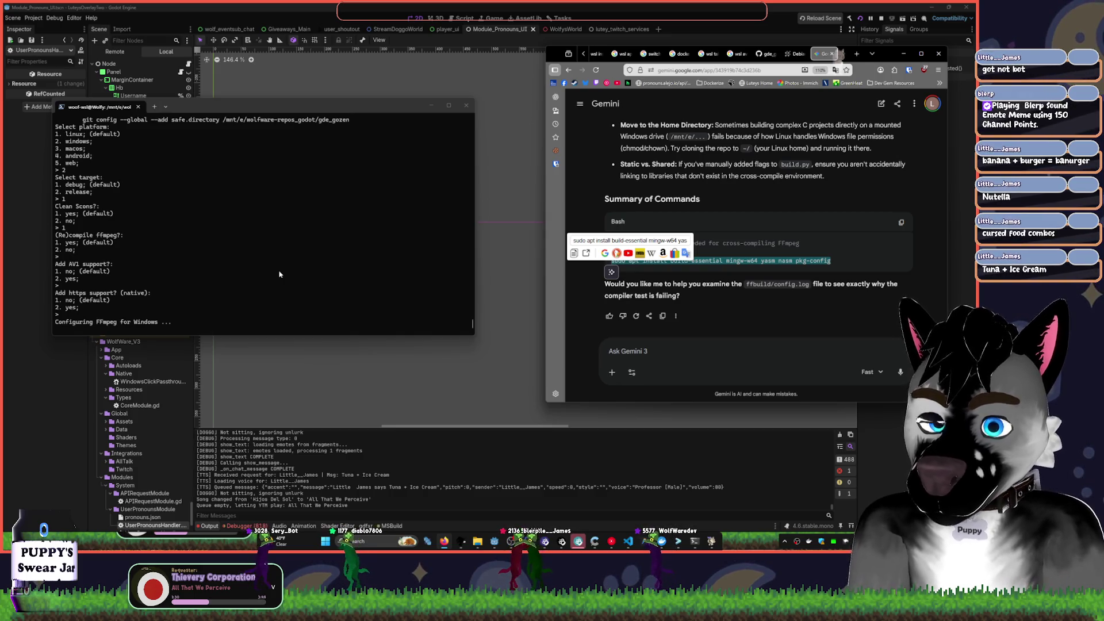
pyautogui.click(428, 285)
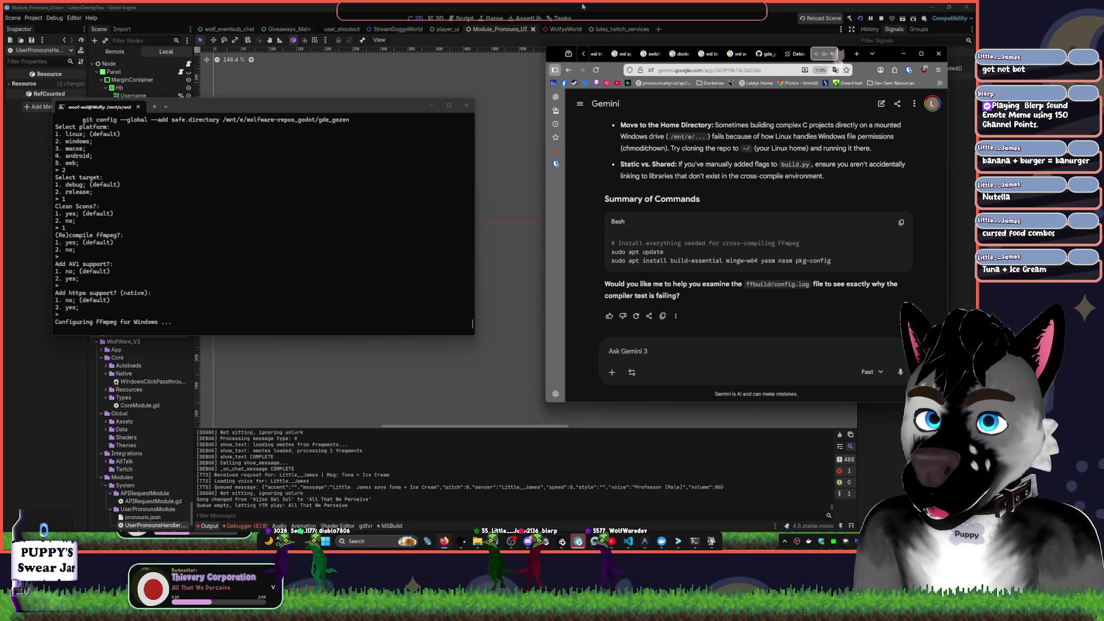
pyautogui.moveTo(389, 113)
pyautogui.mouseDown()
pyautogui.moveTo(167, 82)
pyautogui.moveTo(201, 85)
pyautogui.mouseUp()
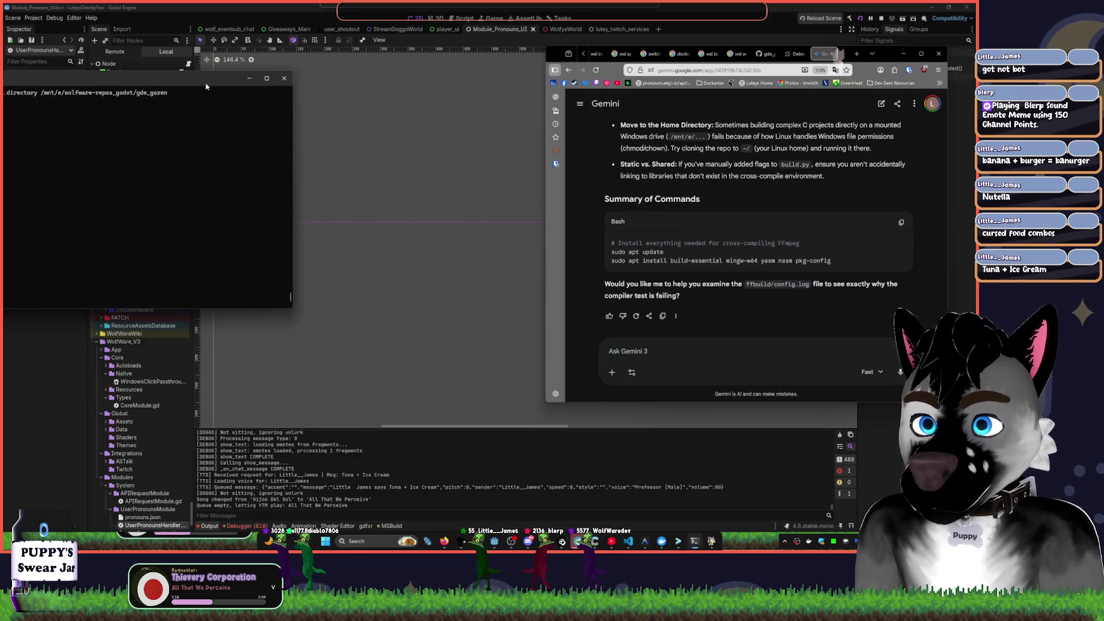
# - Open UserPronounsHandler.gd in Godot and jump from its warnings list to the Line 3 untyped username declaration
pyautogui.click(397, 92)
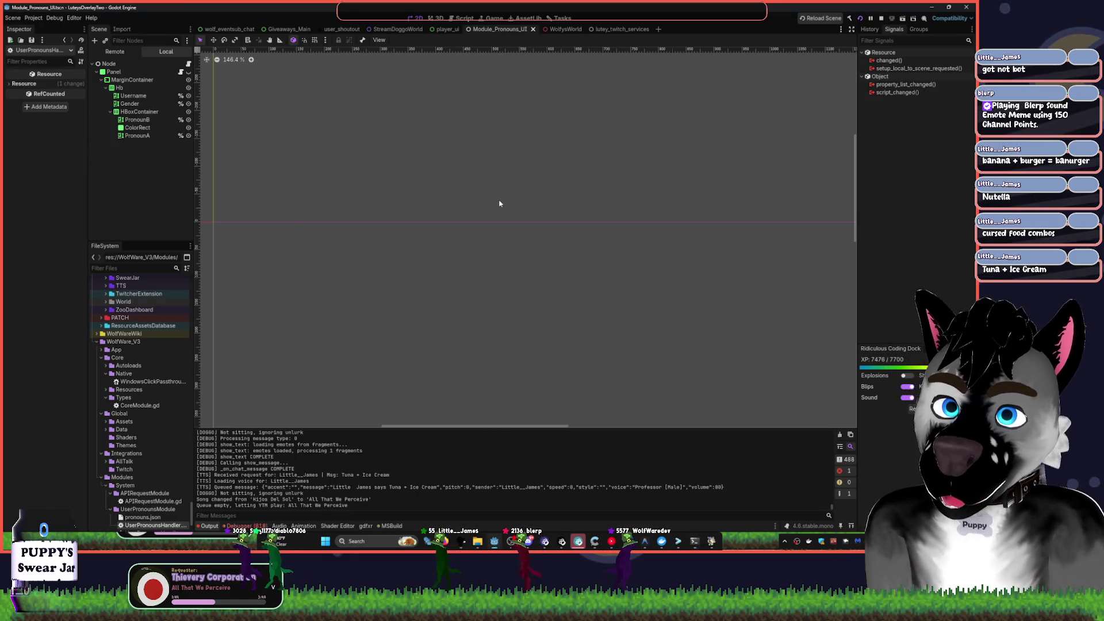
pyautogui.click(188, 63)
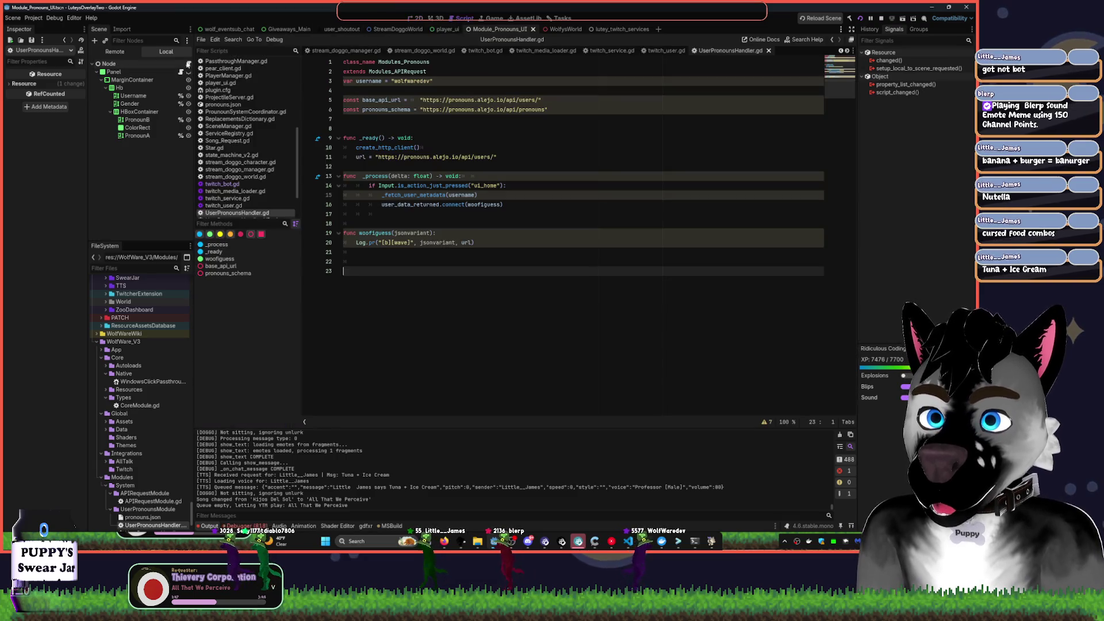
pyautogui.click(571, 151)
pyautogui.click(428, 204)
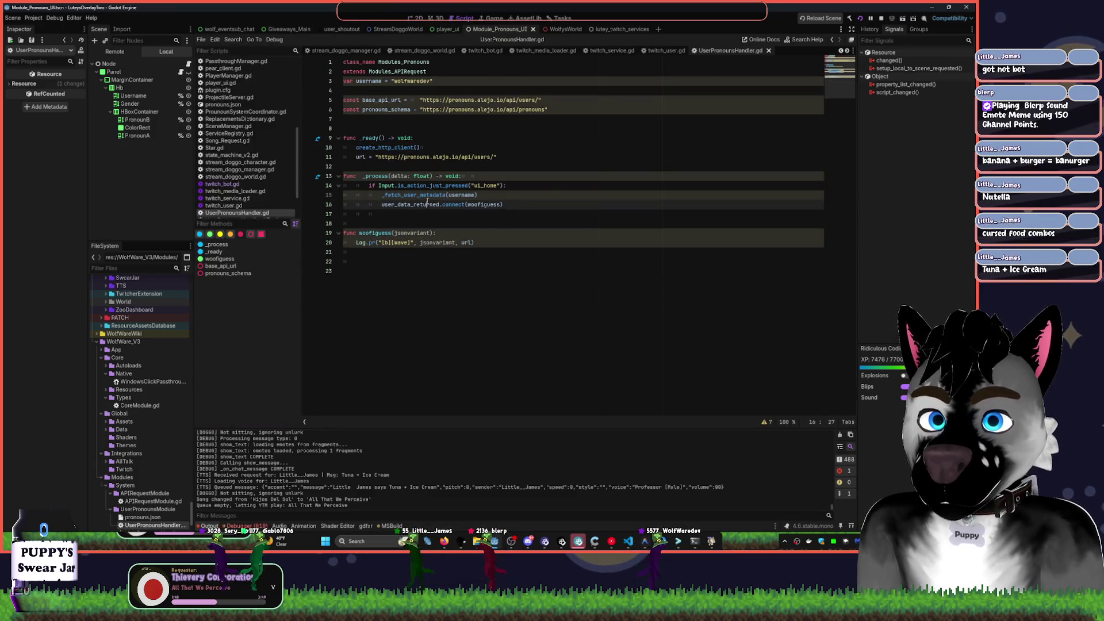
pyautogui.click(521, 297)
pyautogui.click(489, 176)
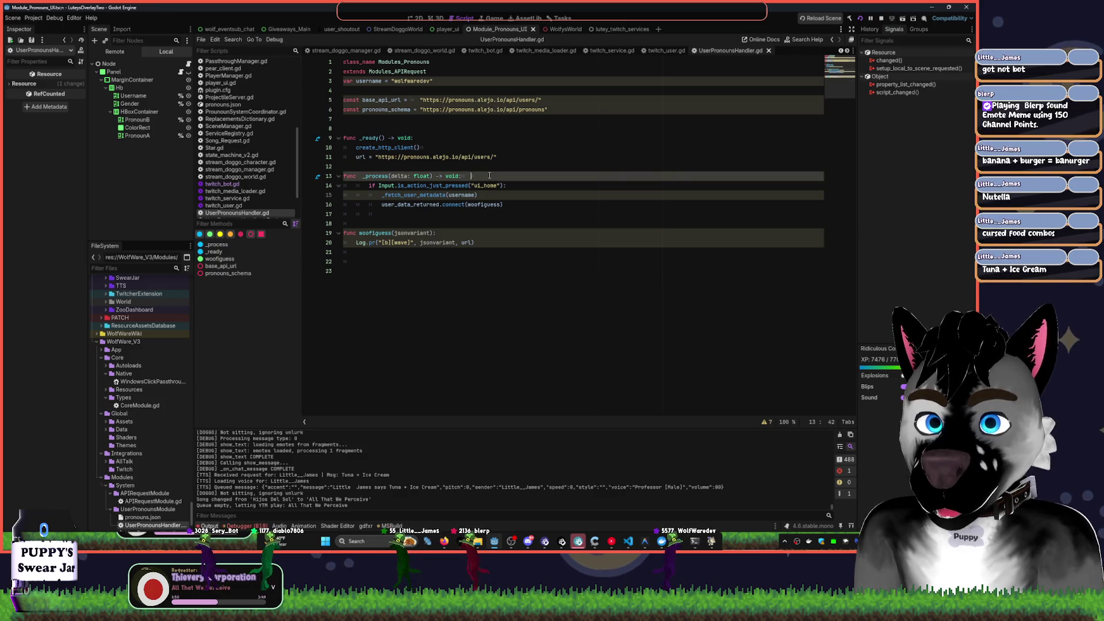
pyautogui.click(394, 265)
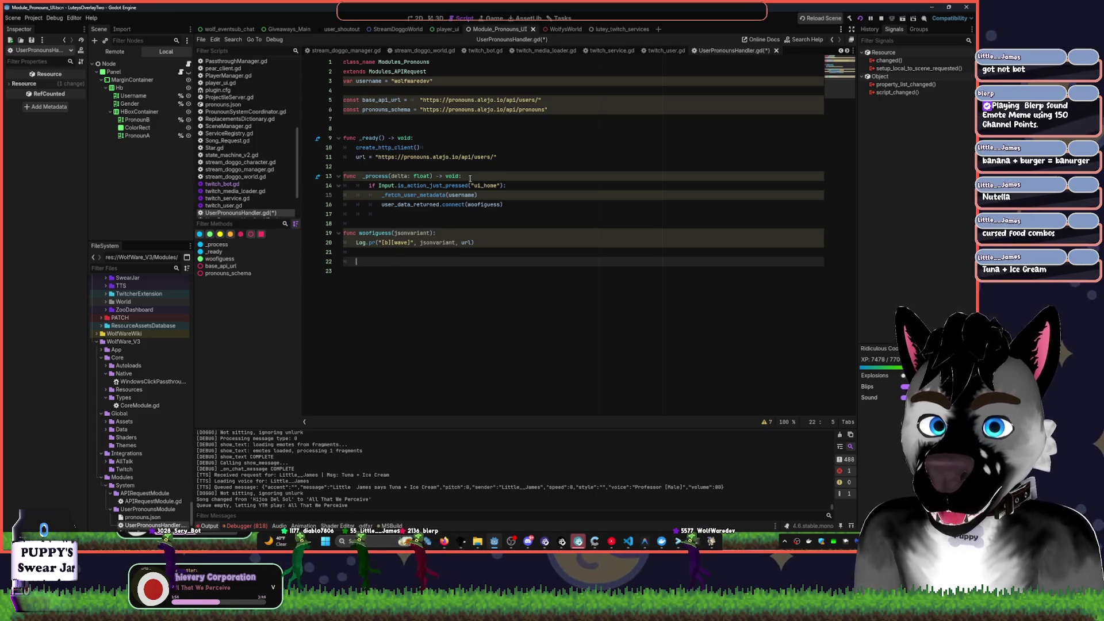
pyautogui.click(766, 423)
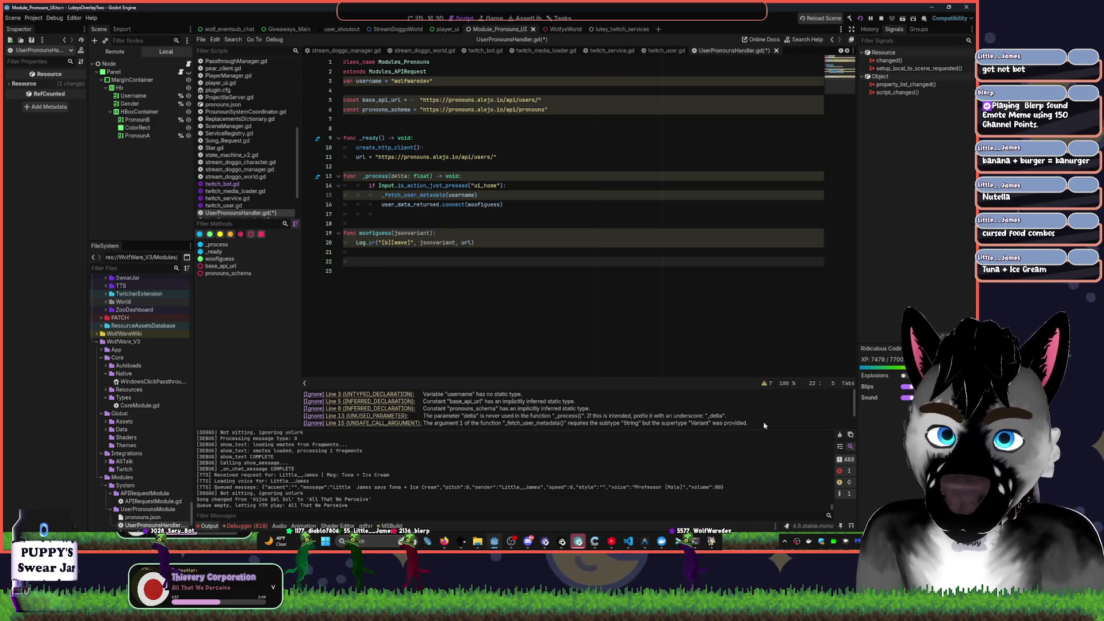
pyautogui.click(398, 394)
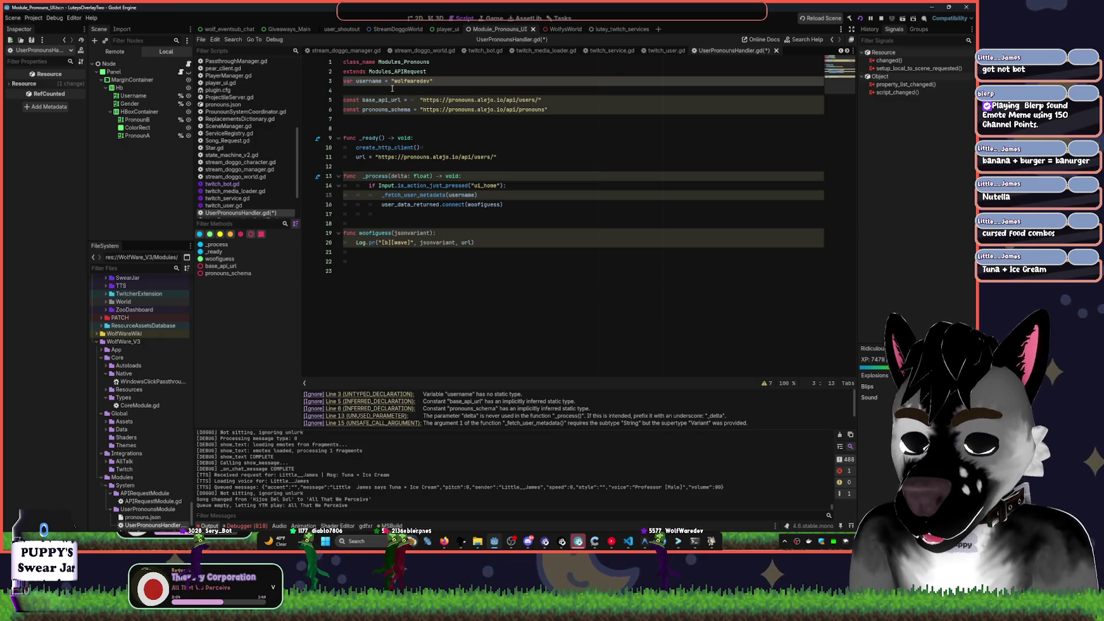
# - Type username, base_api_url and pronouns_schema as String
pyautogui.write(':String')
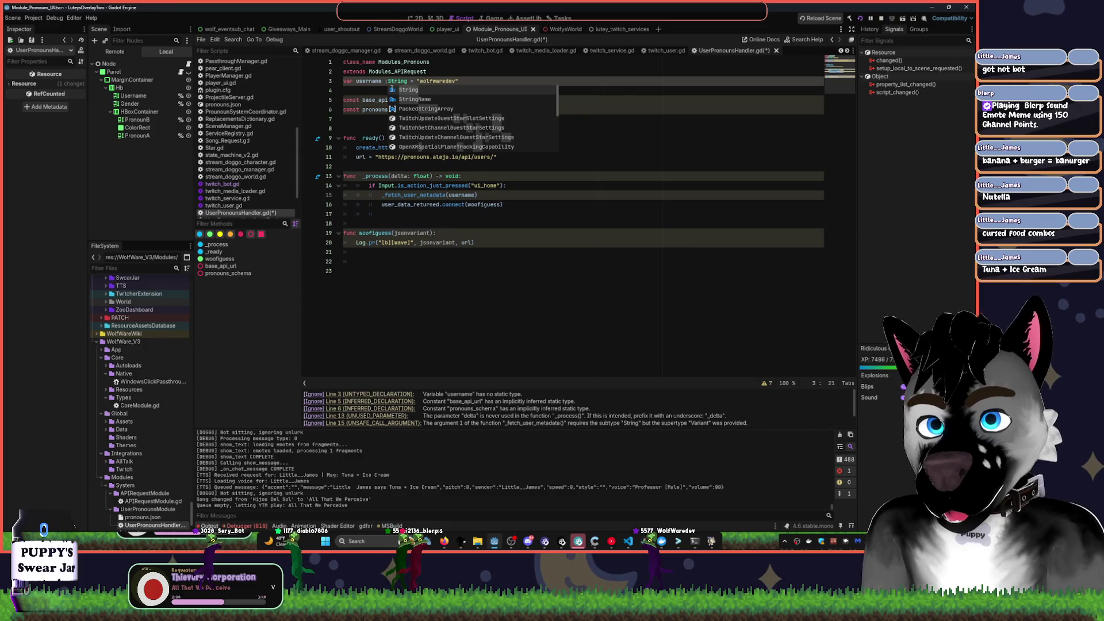
pyautogui.press('Escape')
pyautogui.click(388, 81)
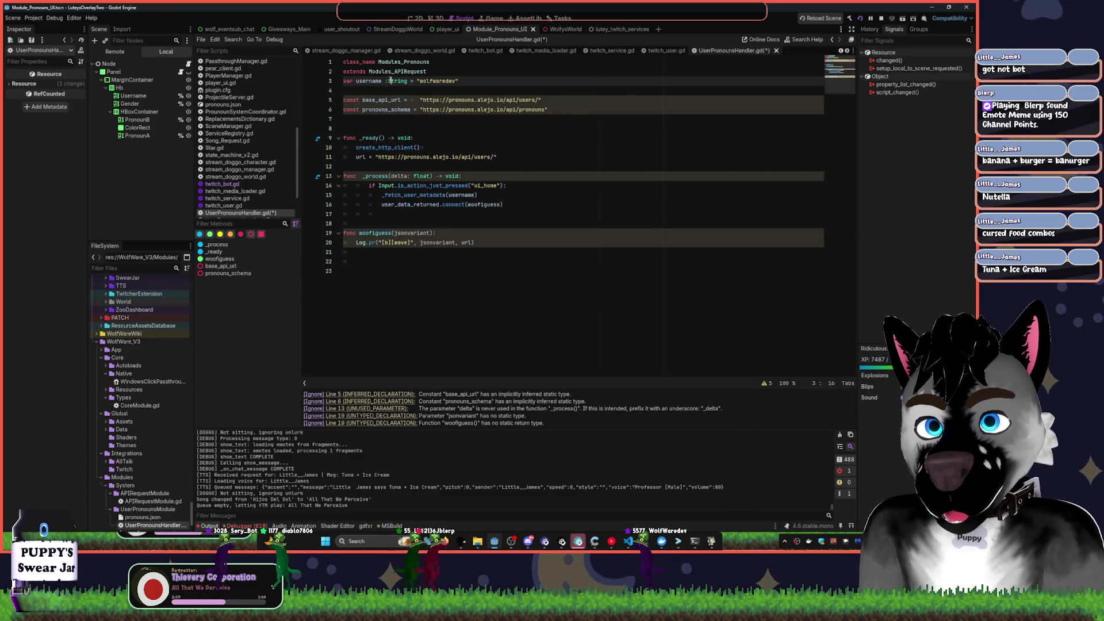
pyautogui.press('BackSpace')
pyautogui.press('BackSpace')
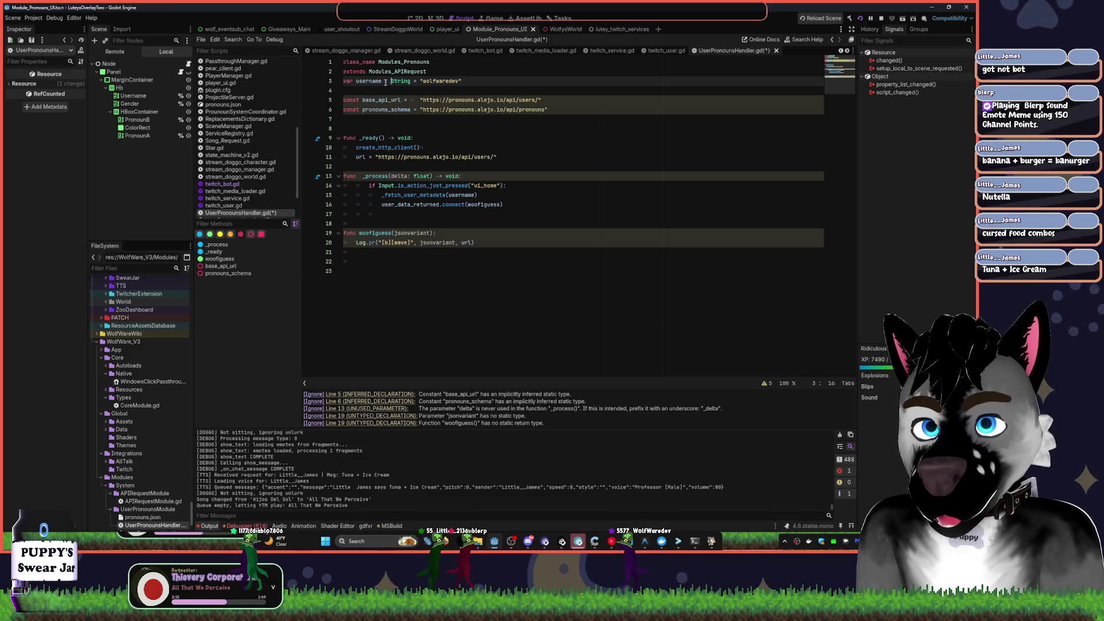
pyautogui.moveTo(384, 81); pyautogui.dragTo(411, 82)
pyautogui.hotkey('ctrl', 'c')
pyautogui.click(416, 104)
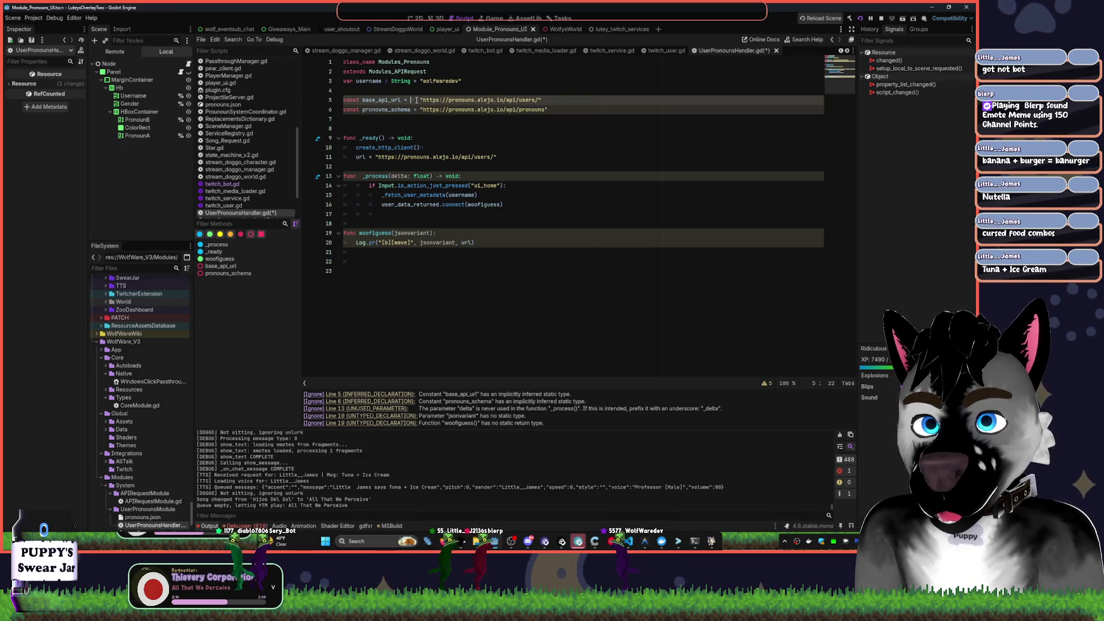
pyautogui.press('BackSpace')
pyautogui.press('BackSpace')
pyautogui.hotkey('ctrl', 'v')
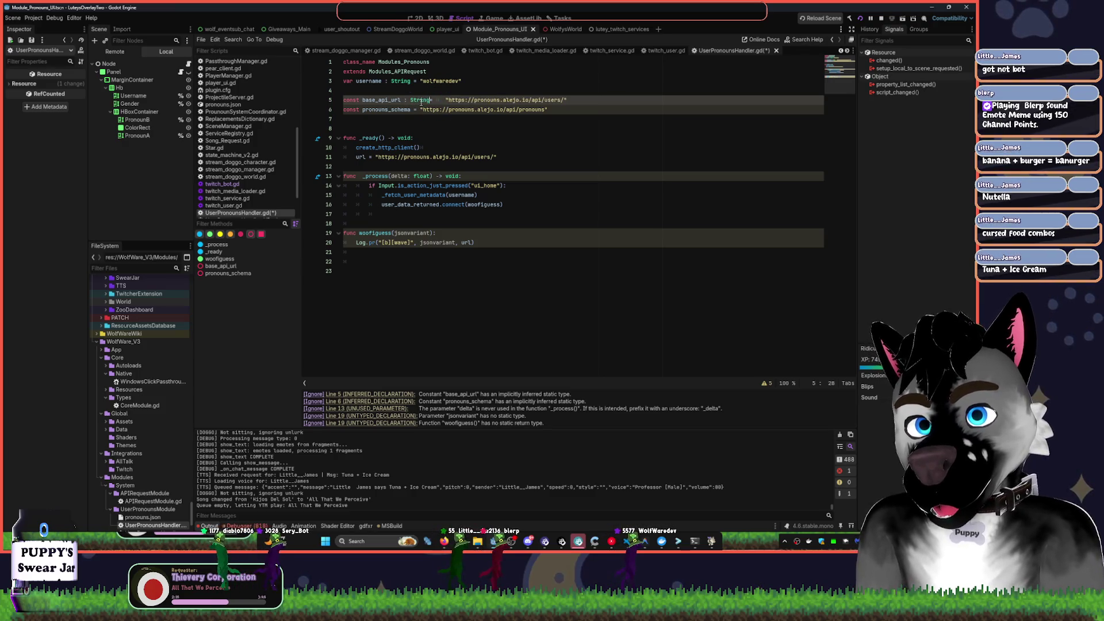
pyautogui.write('=')
pyautogui.press('Down')
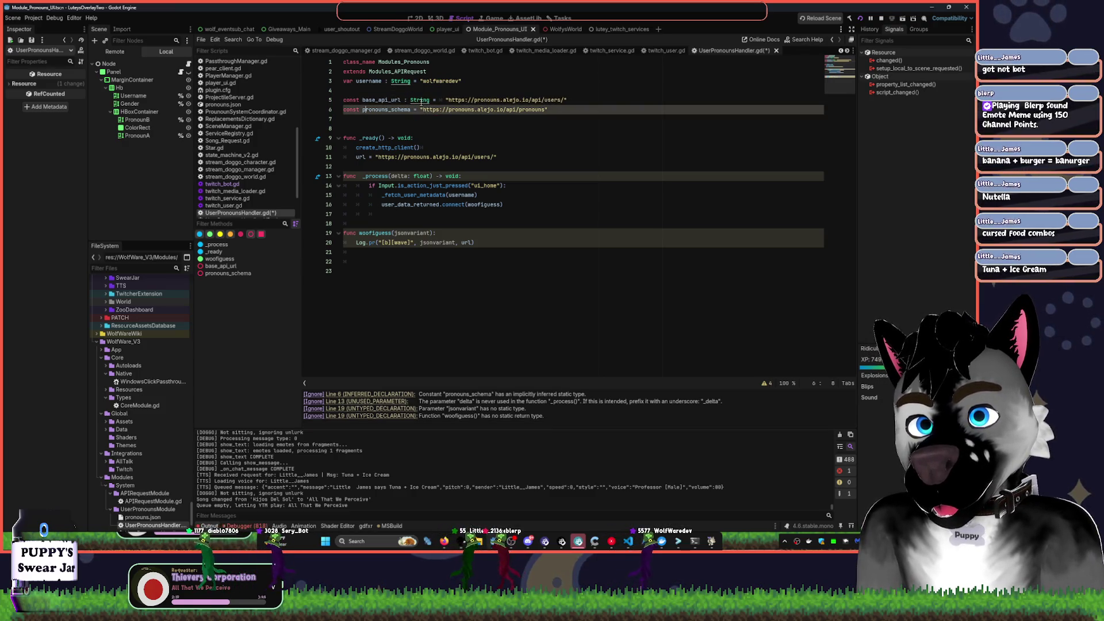
pyautogui.press('Left')
pyautogui.press('Left')
pyautogui.press('Left')
pyautogui.write(': String')
pyautogui.click(389, 147)
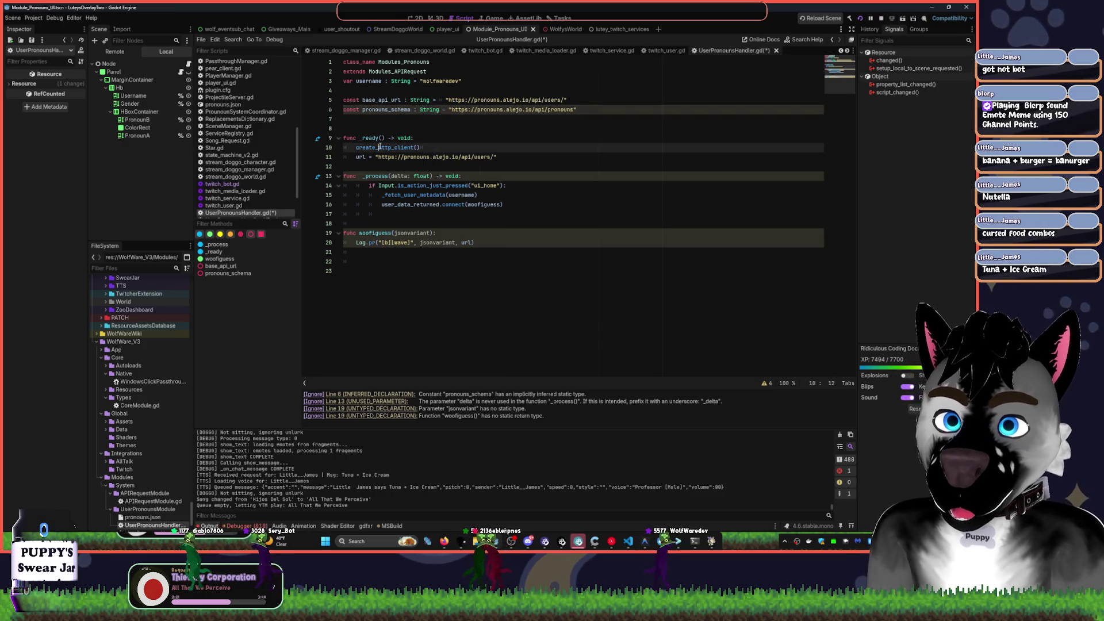
# - Rename the unused delta parameter in _process to _delta
pyautogui.click(361, 176)
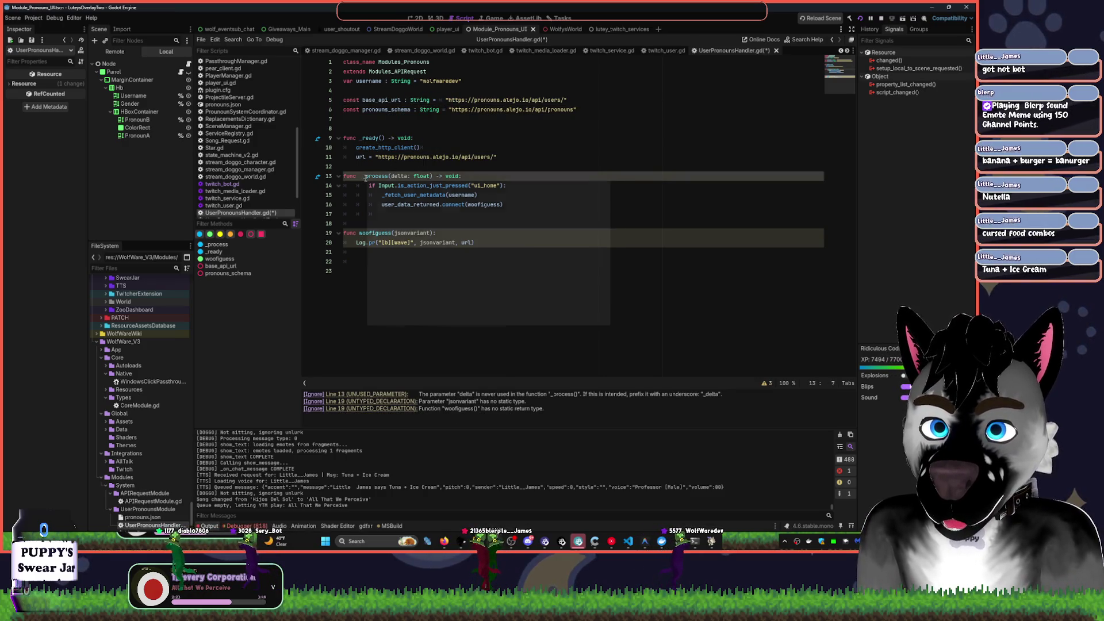
pyautogui.click(509, 307)
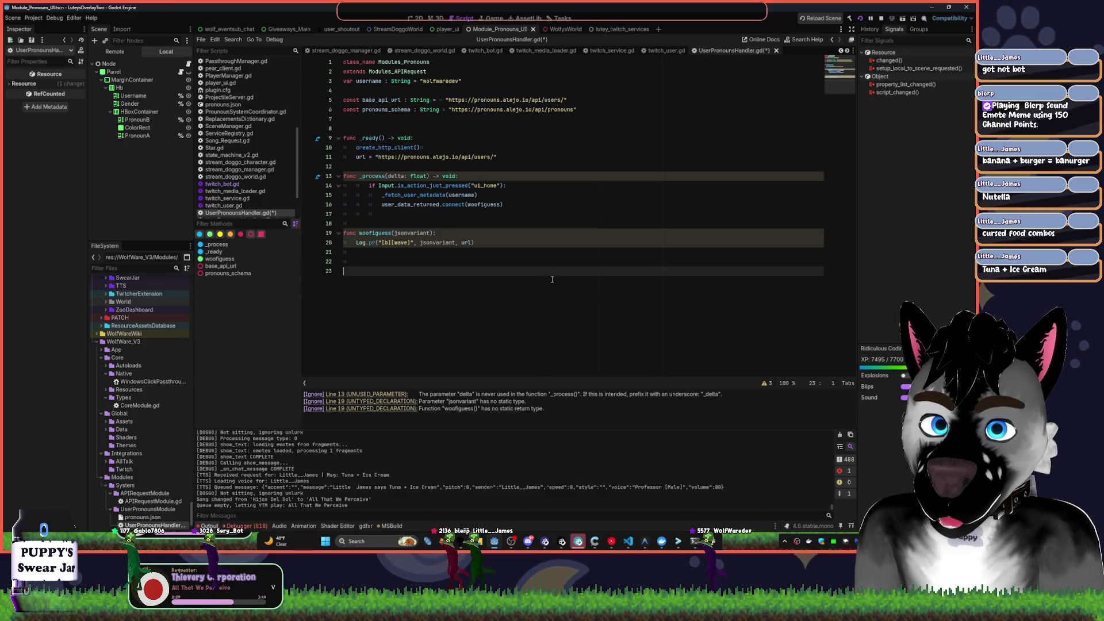
pyautogui.click(387, 176)
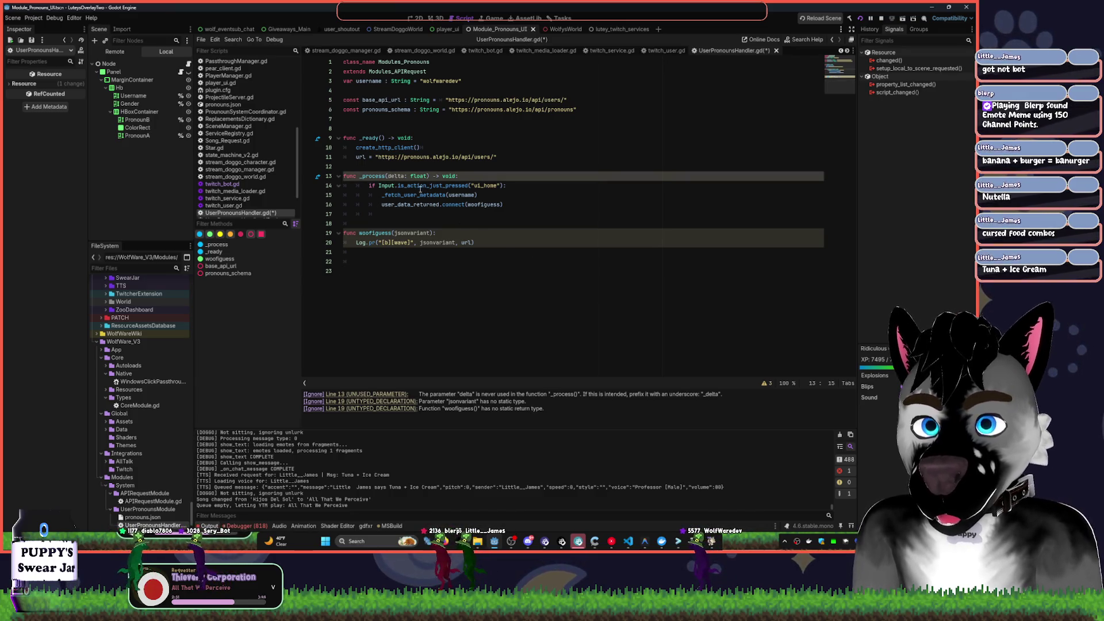
pyautogui.write('_')
# - Type woofiguess's jsonvariant parameter as JSON and give woofiguess a '->void:' return type
pyautogui.click(503, 139)
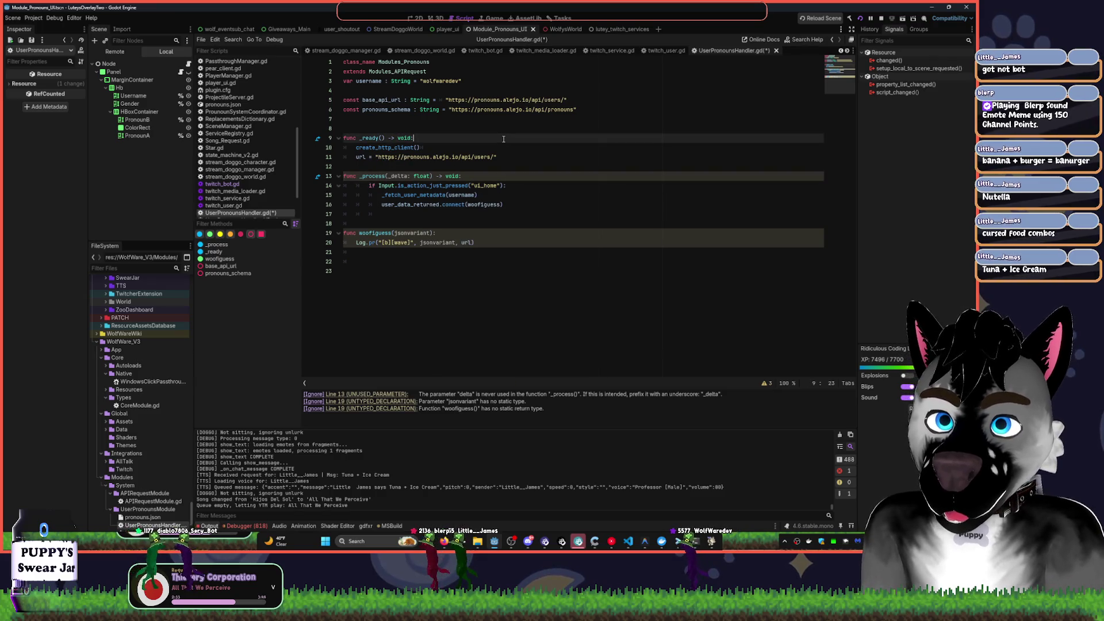
pyautogui.click(397, 233)
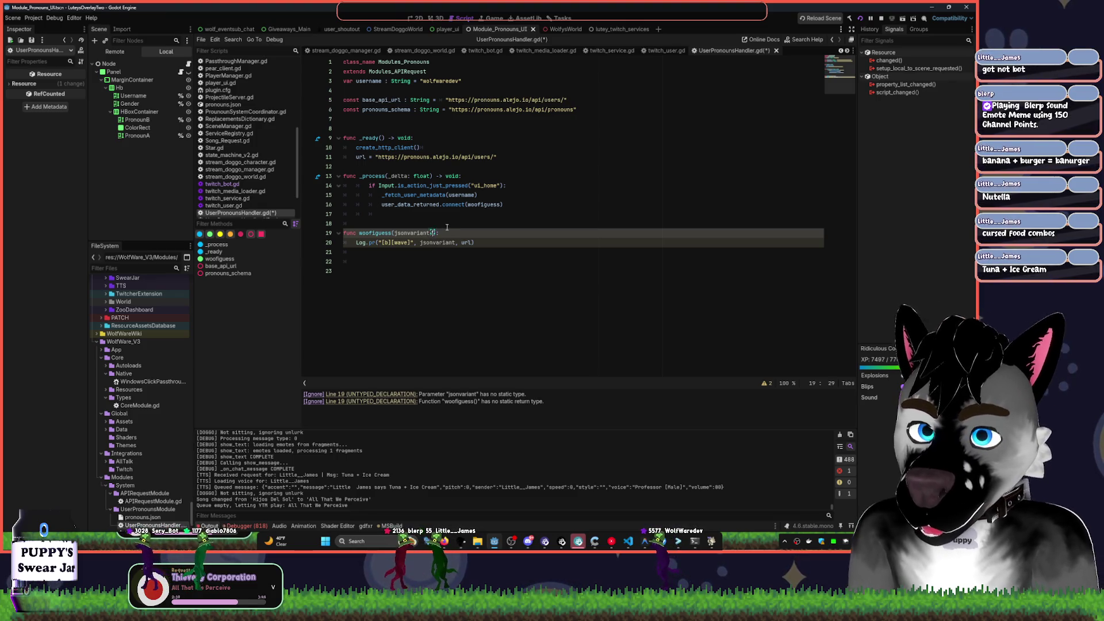
pyautogui.press('BackSpace')
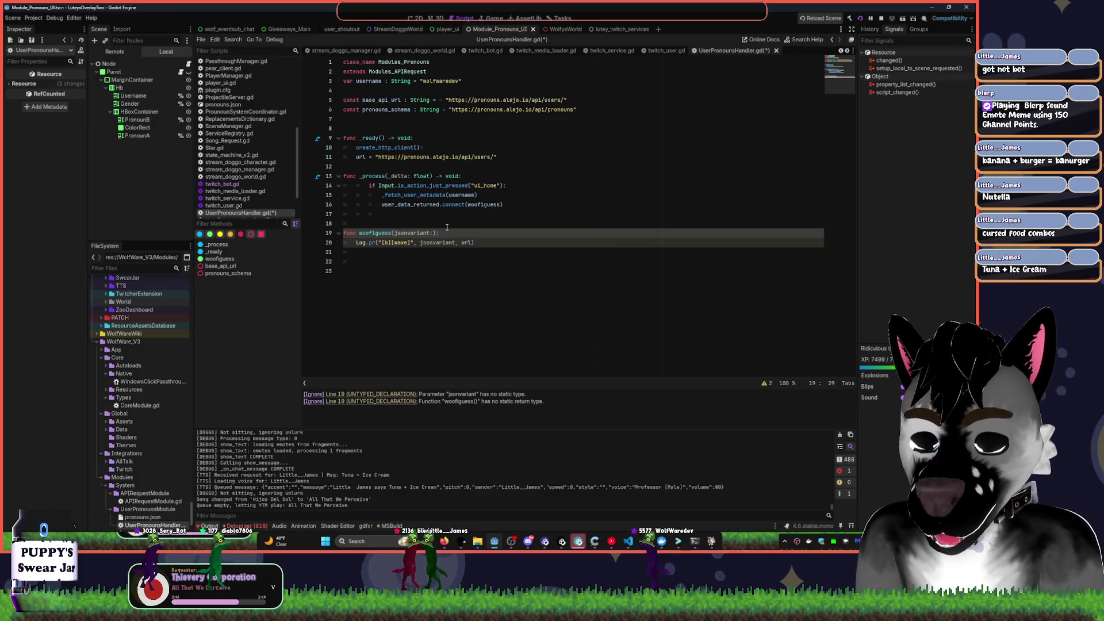
pyautogui.write('JSON')
pyautogui.click(554, 210)
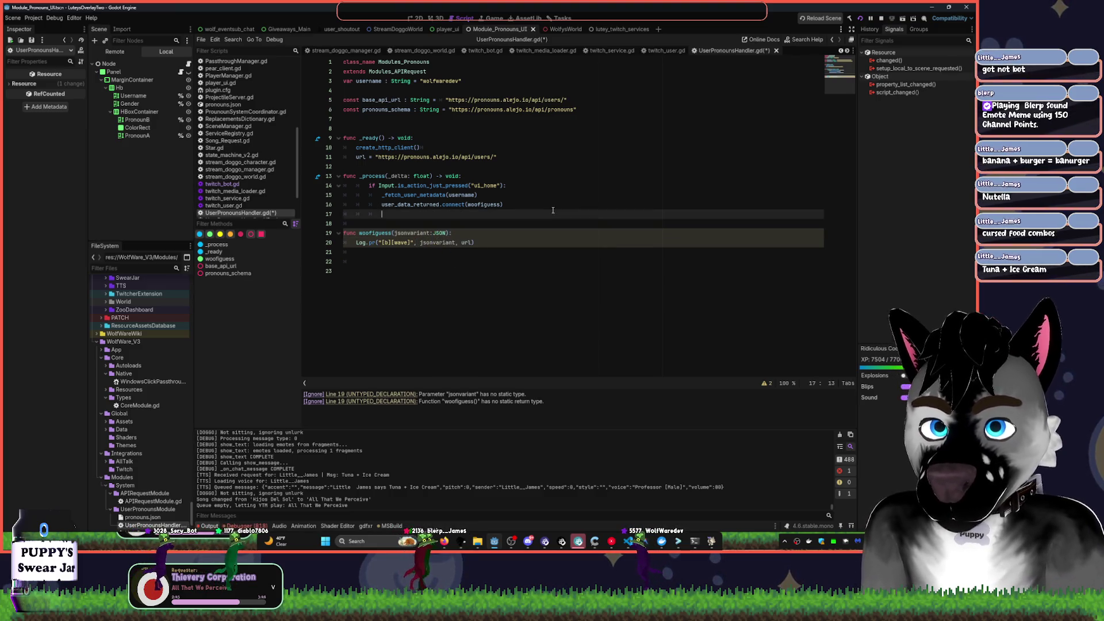
pyautogui.click(457, 264)
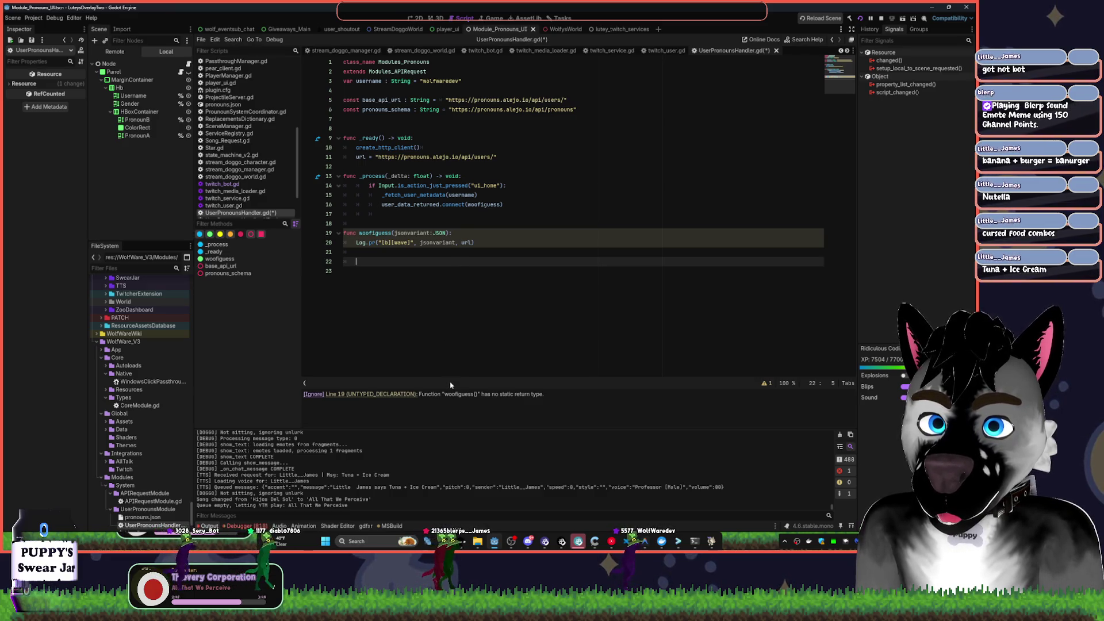
pyautogui.click(452, 233)
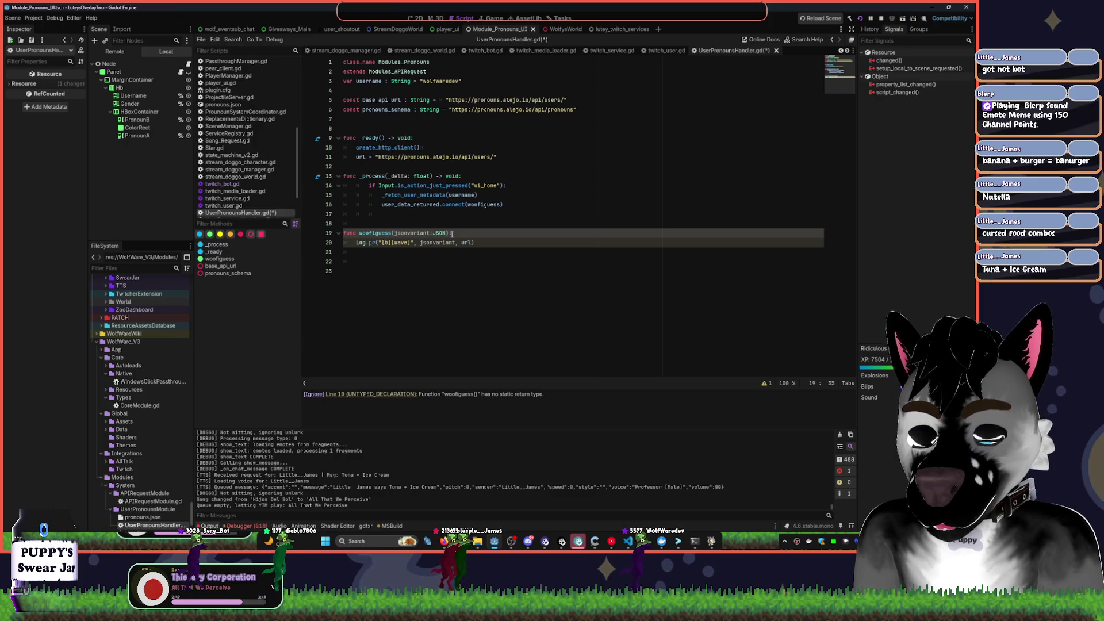
pyautogui.write('-> voi')
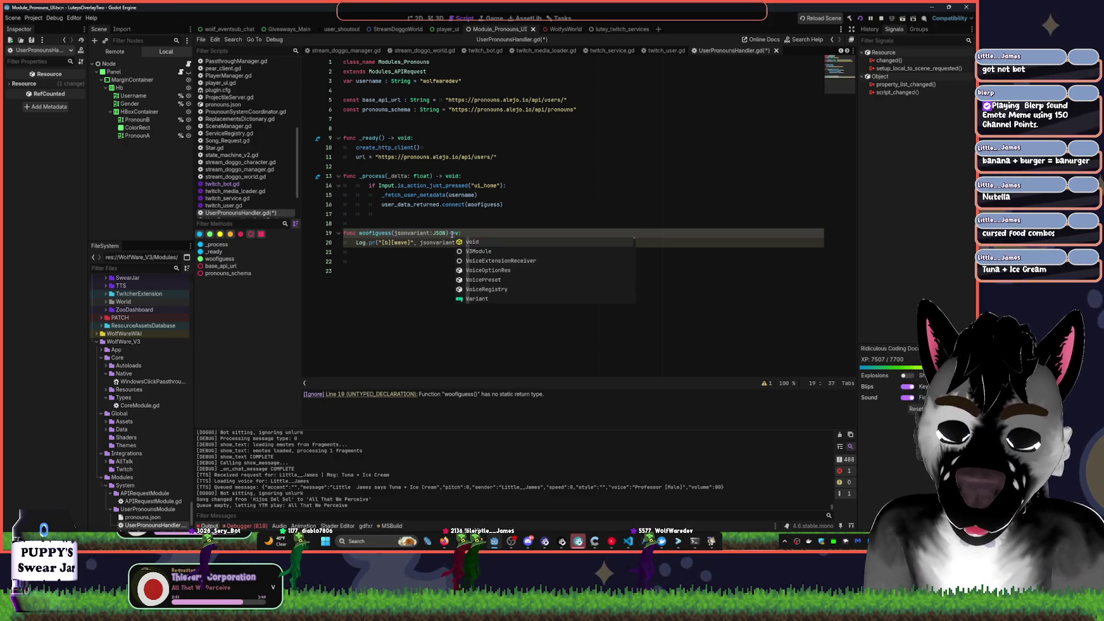
pyautogui.press('BackSpace')
pyautogui.press('BackSpace')
pyautogui.press('BackSpace')
pyautogui.write('->void:')
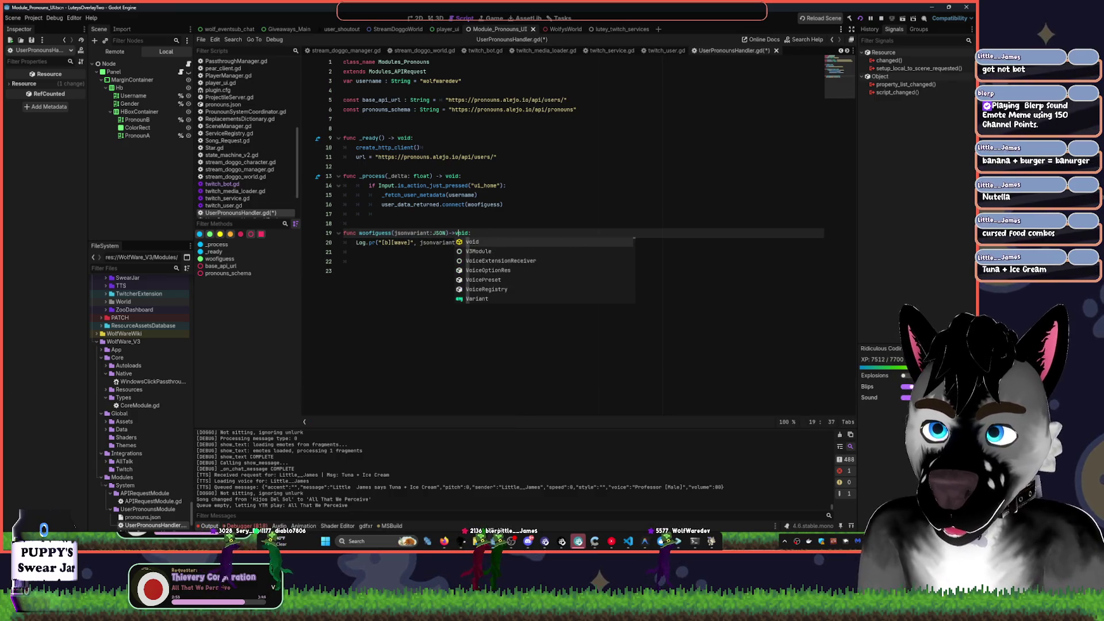
pyautogui.hotkey('alt', 'Tab')
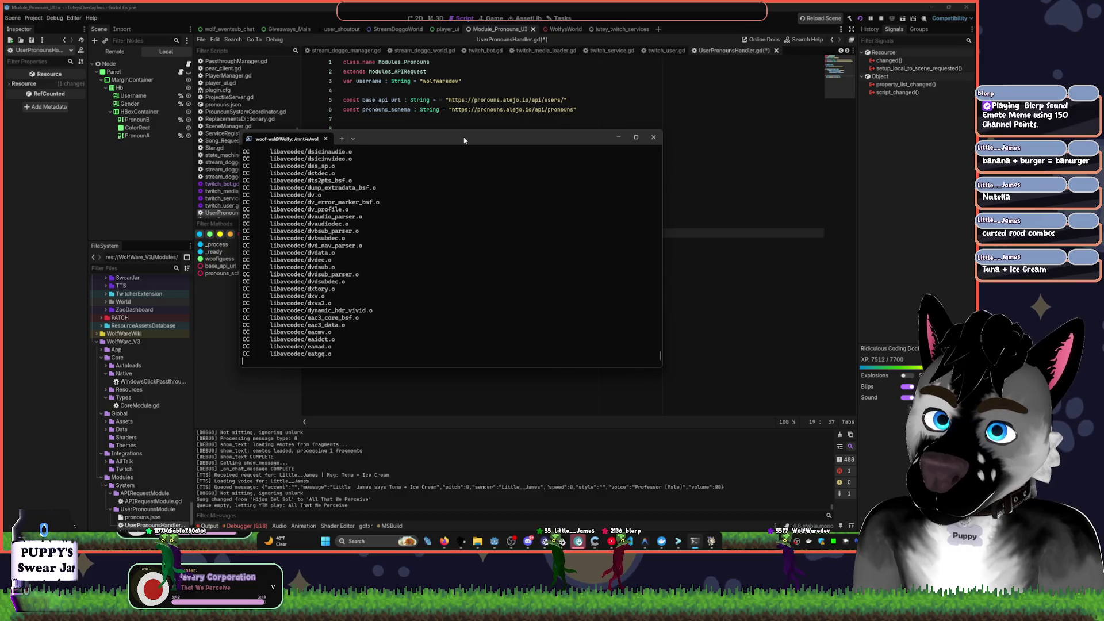
# - Switch back to the Godot script editor and type ', url' into the script
pyautogui.hotkey('alt', 'Tab')
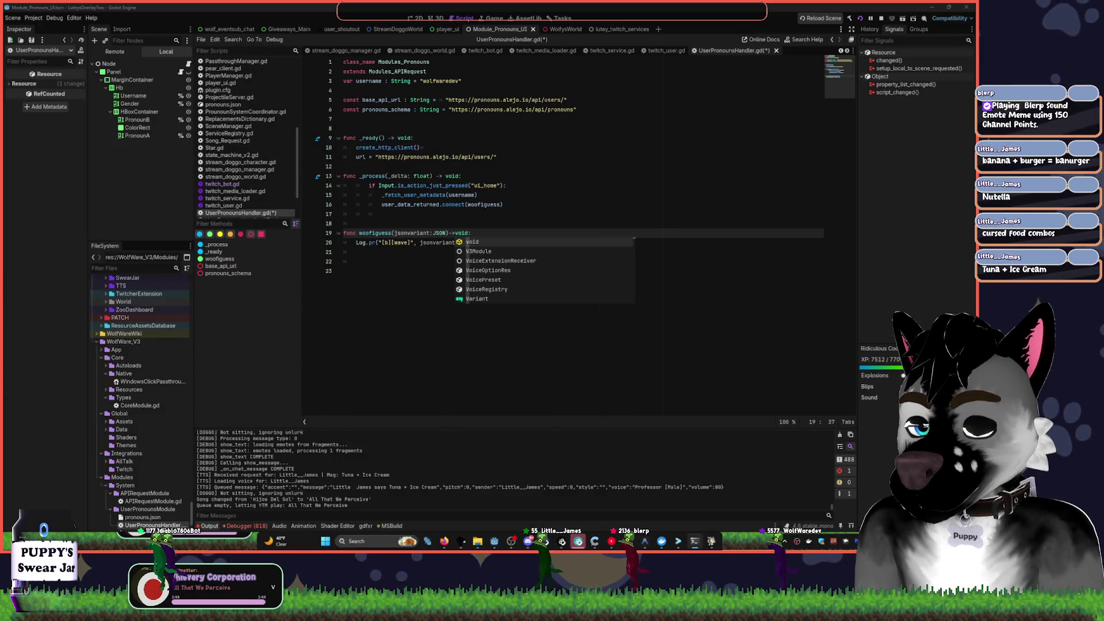
pyautogui.write(', url')
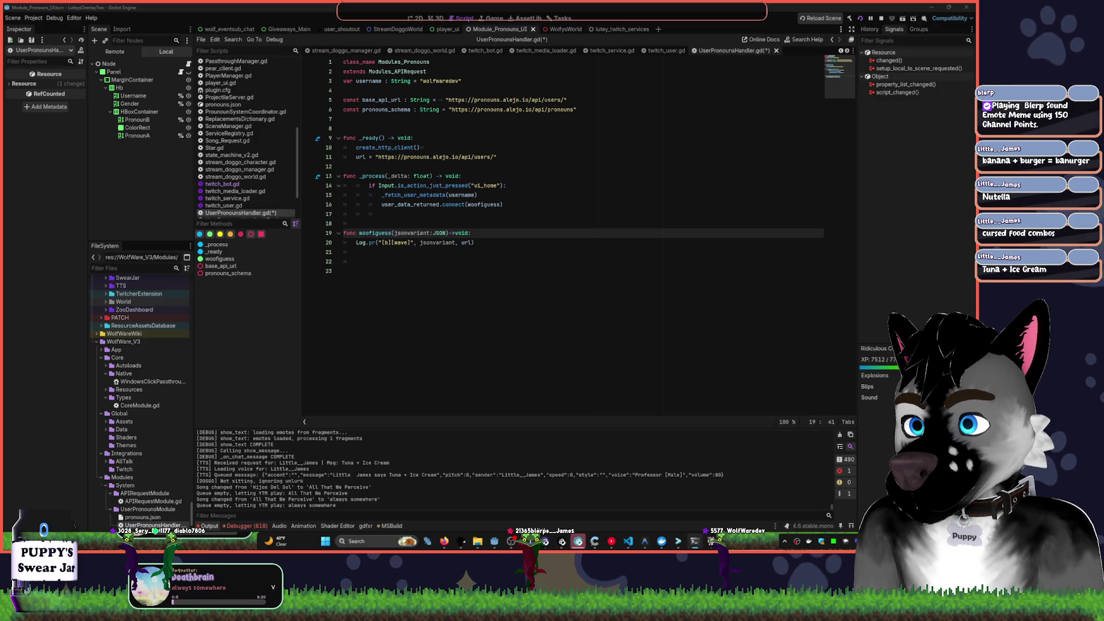
# - Cycle through the WolfysWorld and lutey_twitch_services scene tabs, then add a new empty scene tab
pyautogui.click(444, 175)
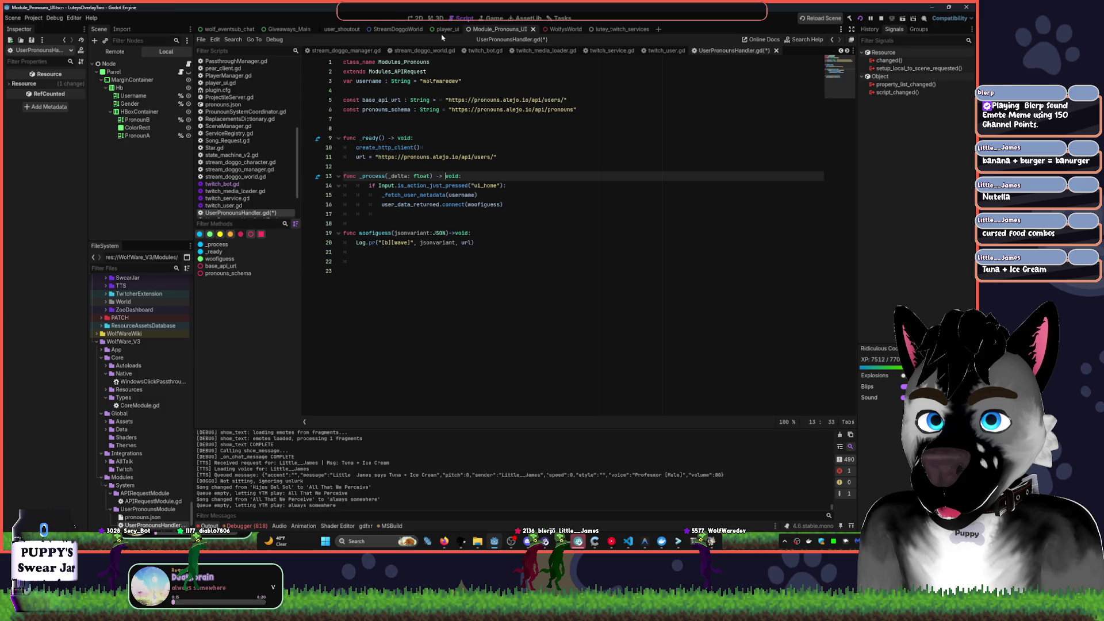
pyautogui.hotkey('ctrl', 'Tab')
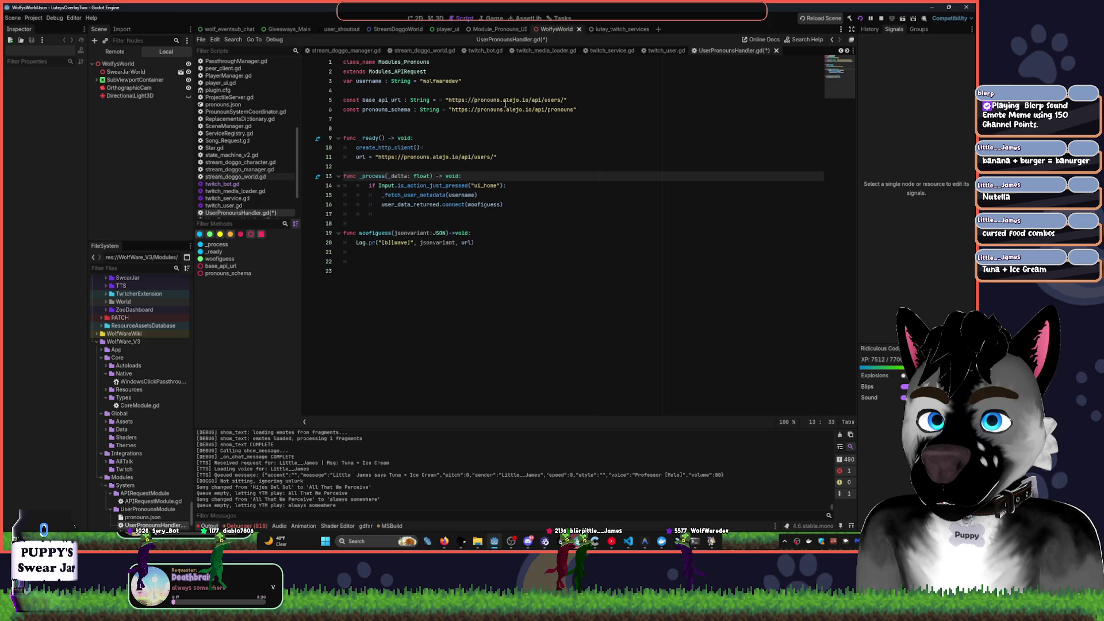
pyautogui.hotkey('ctrl', 'Tab')
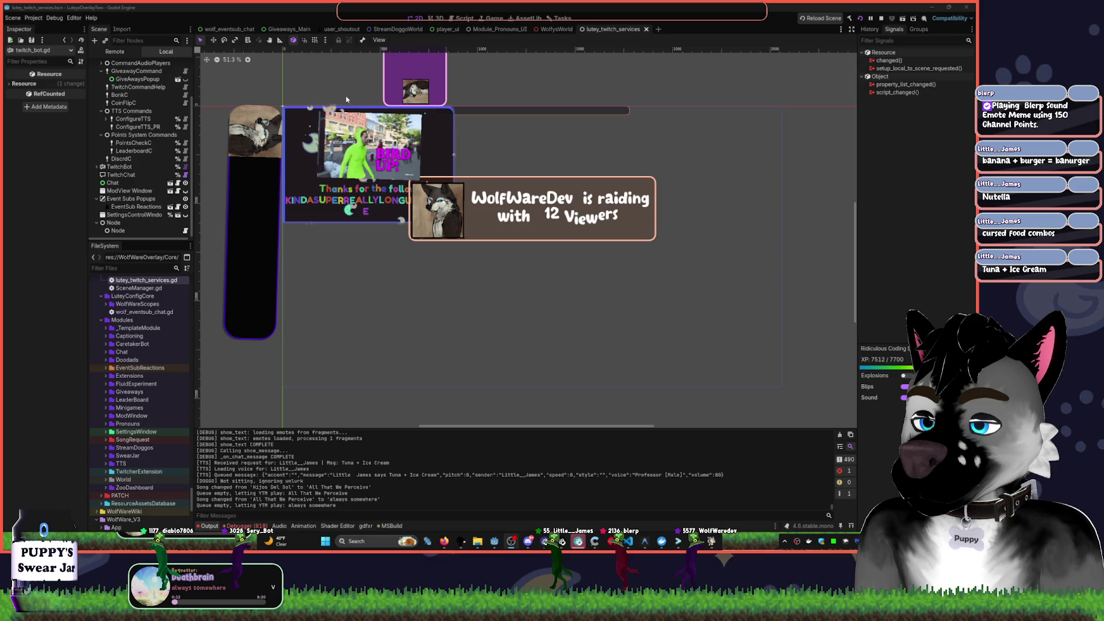
pyautogui.click(659, 29)
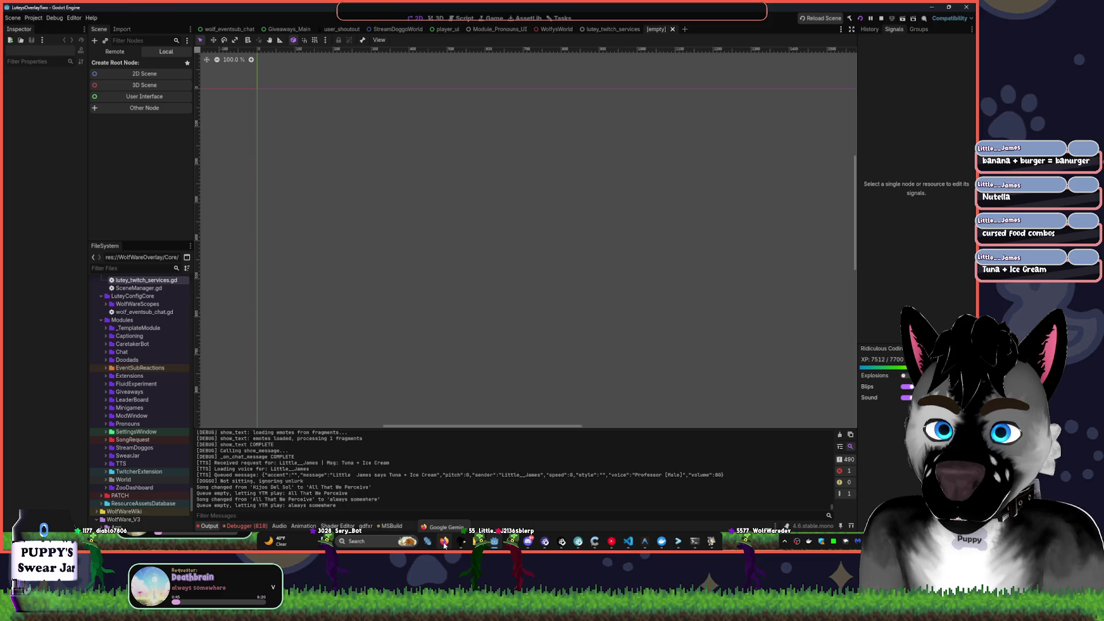
# - Shuffle the desktop windows to bring the WSL terminal with libavutil compile output to the front
pyautogui.moveTo(444, 543)
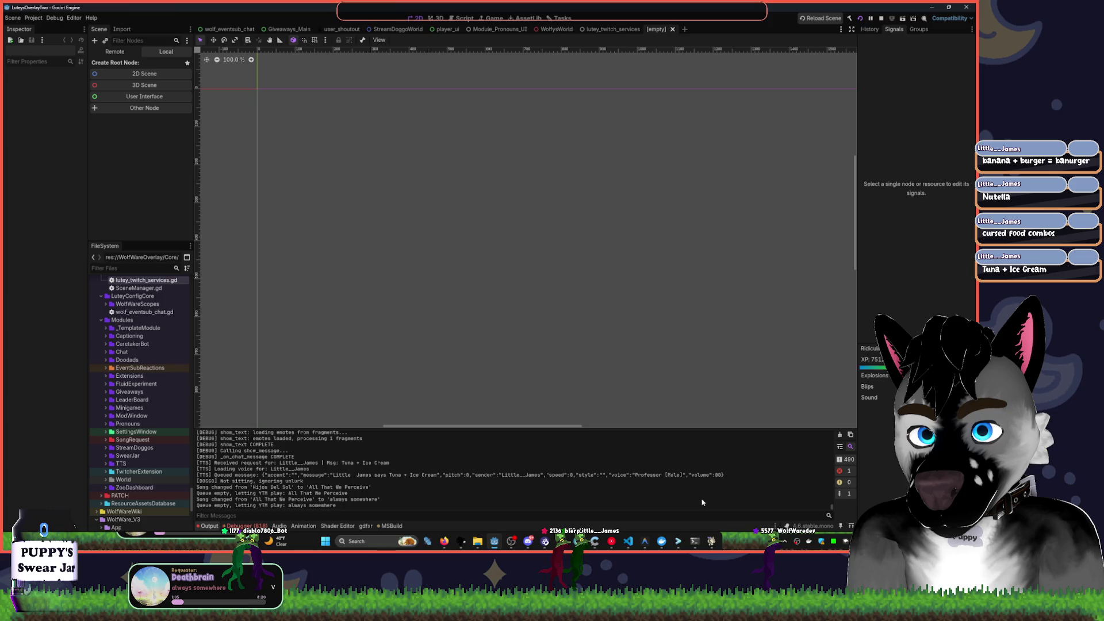
pyautogui.moveTo(562, 541)
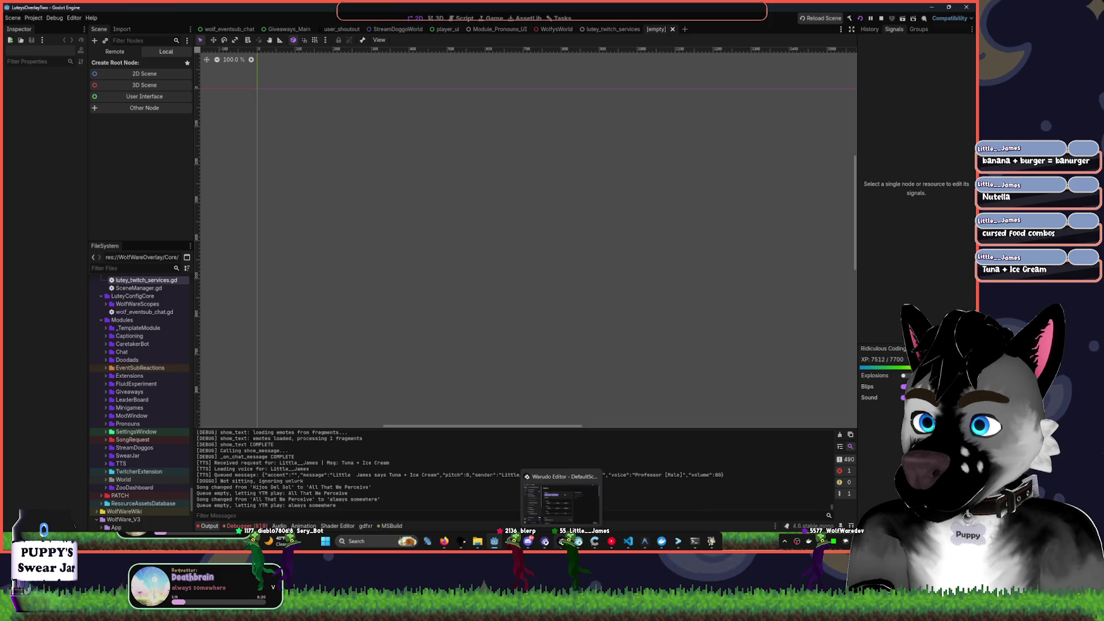
pyautogui.click(575, 504)
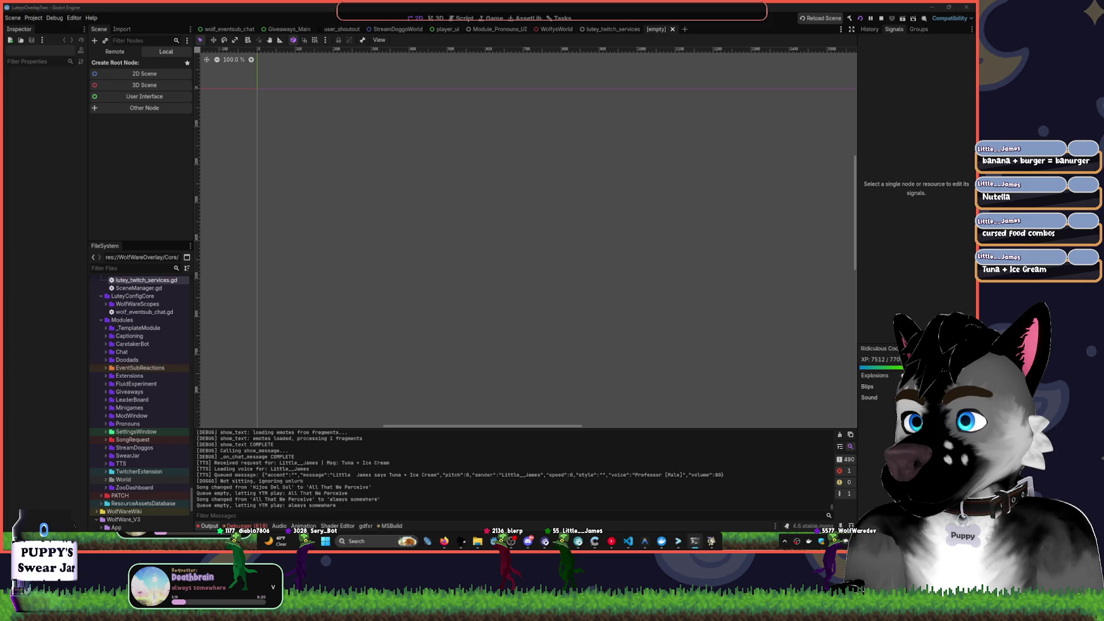
pyautogui.press('super+d')
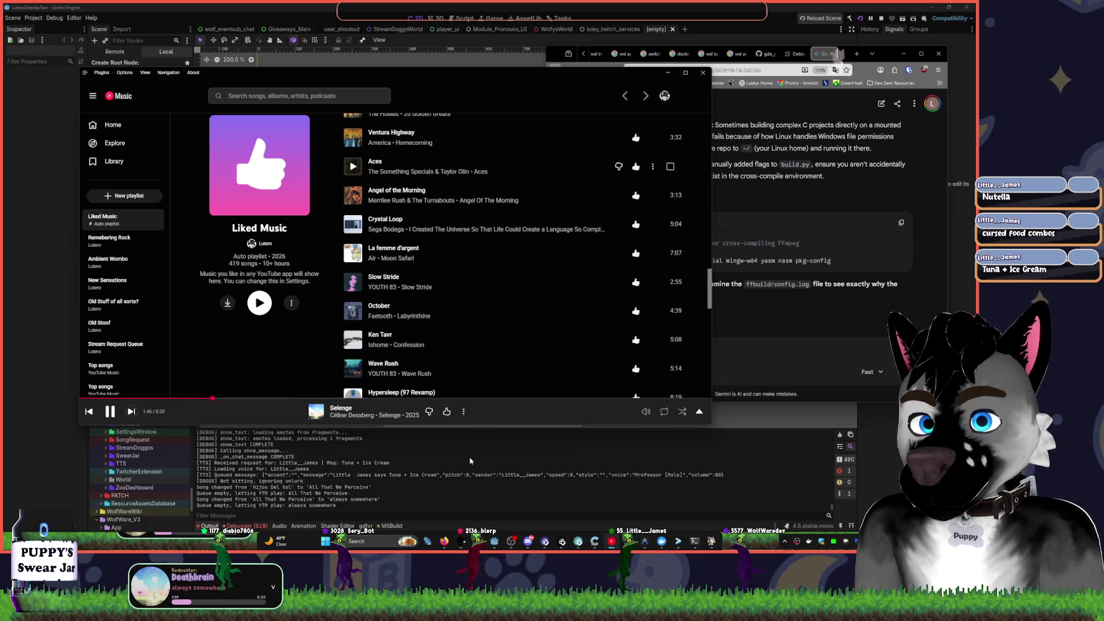
pyautogui.hotkey('alt', 'Tab')
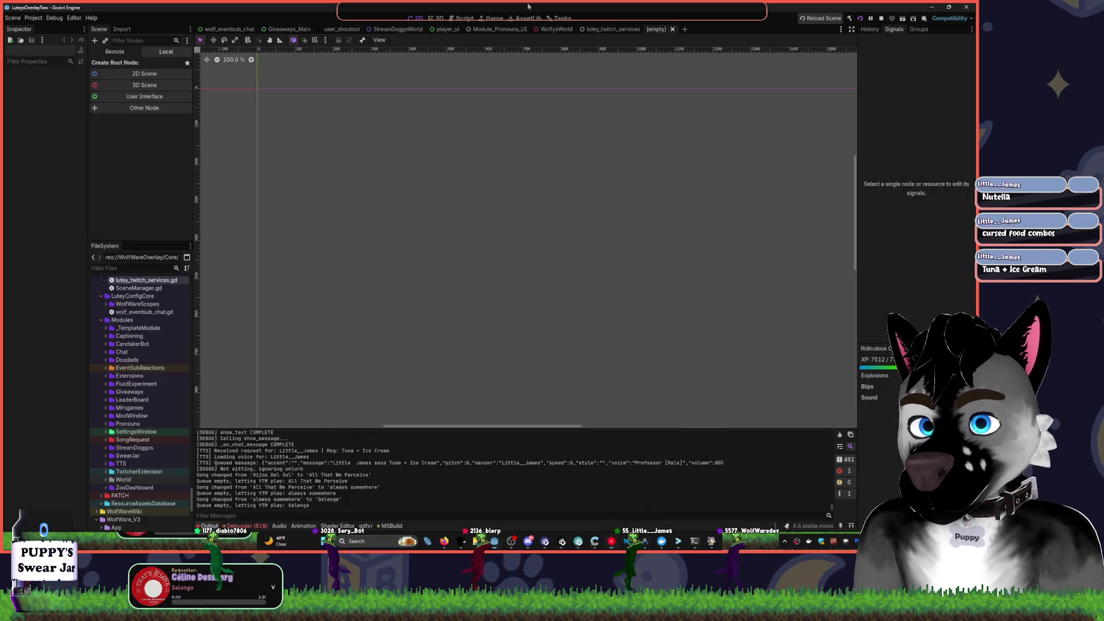
pyautogui.click(694, 541)
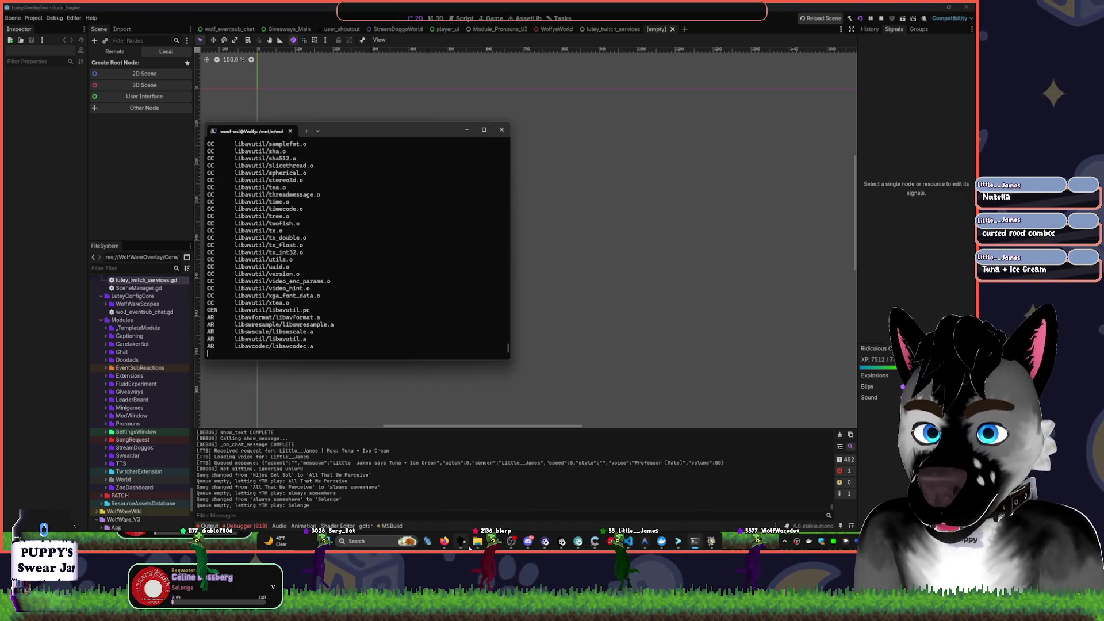
# - Bring the Gemini chat window up next to the terminal showing 'Error: FFmpeg failed!'
pyautogui.moveTo(528, 541)
pyautogui.click(563, 543)
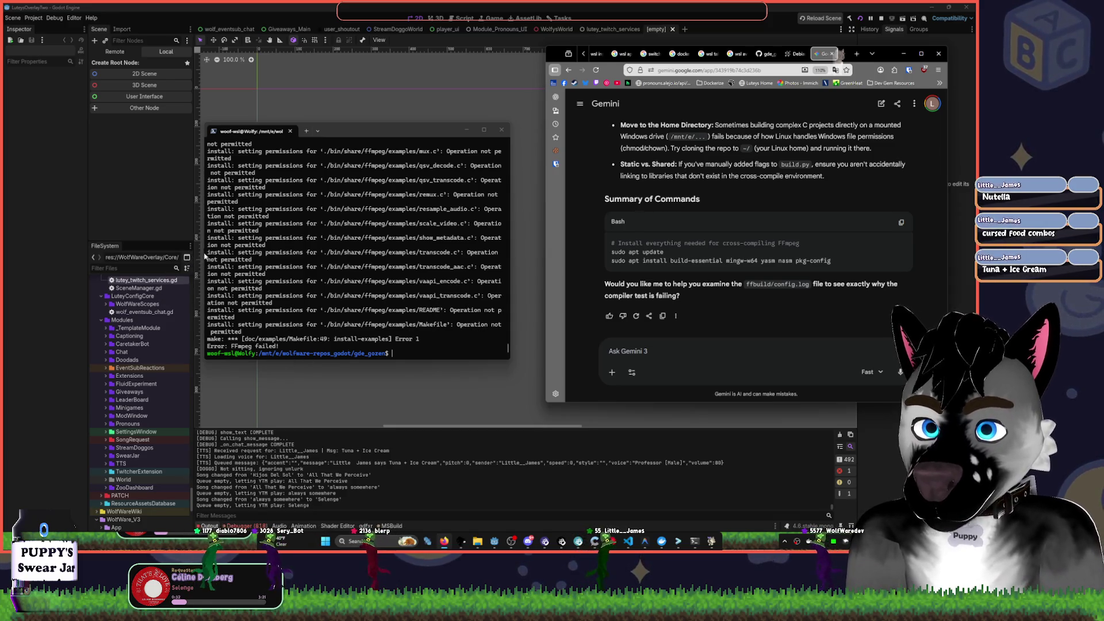
# - Widen the terminal, copy the 'Operation not permitted' error lines, and send them to Gemini
pyautogui.moveTo(196, 258); pyautogui.dragTo(36, 263)
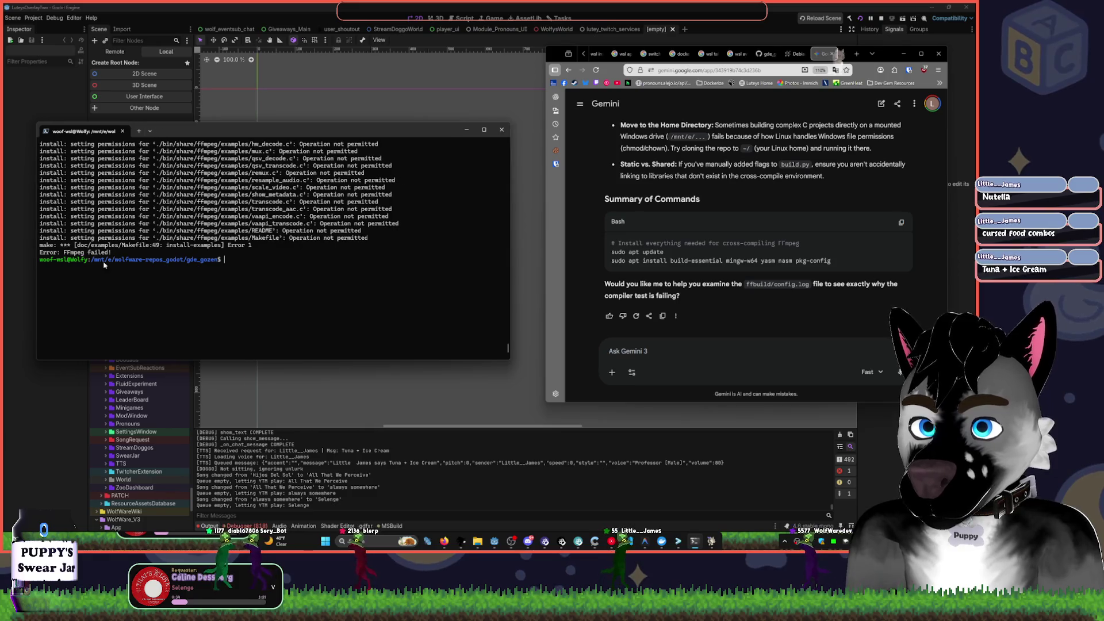
pyautogui.scroll(2, 345, 287)
pyautogui.scroll(-1, 399, 310)
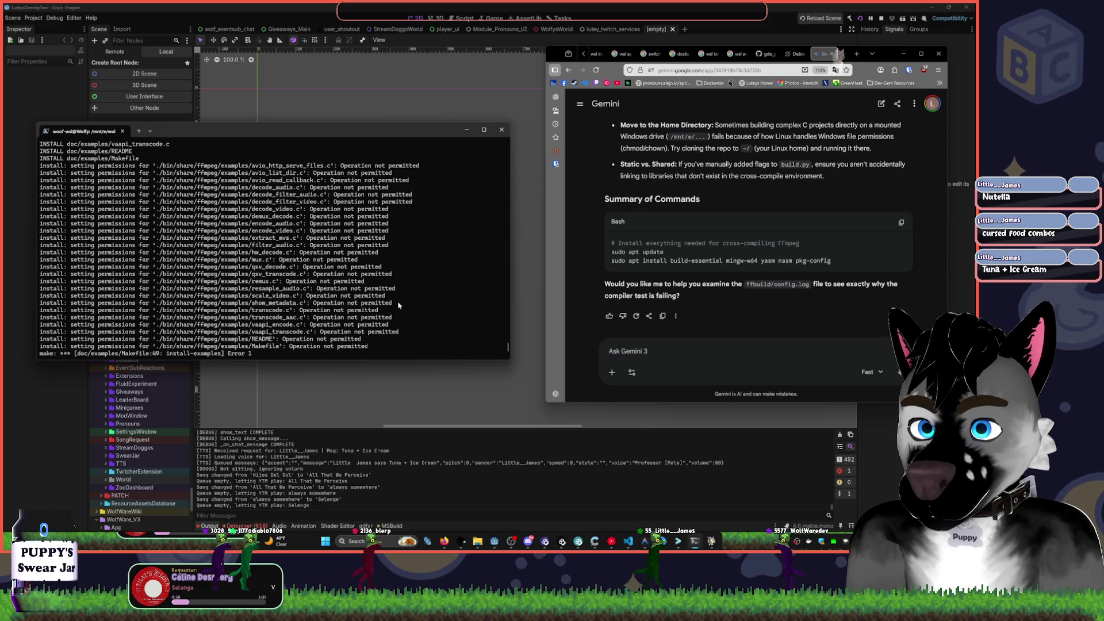
pyautogui.moveTo(372, 348)
pyautogui.mouseDown()
pyautogui.moveTo(34, 236)
pyautogui.moveTo(30, 168)
pyautogui.mouseUp()
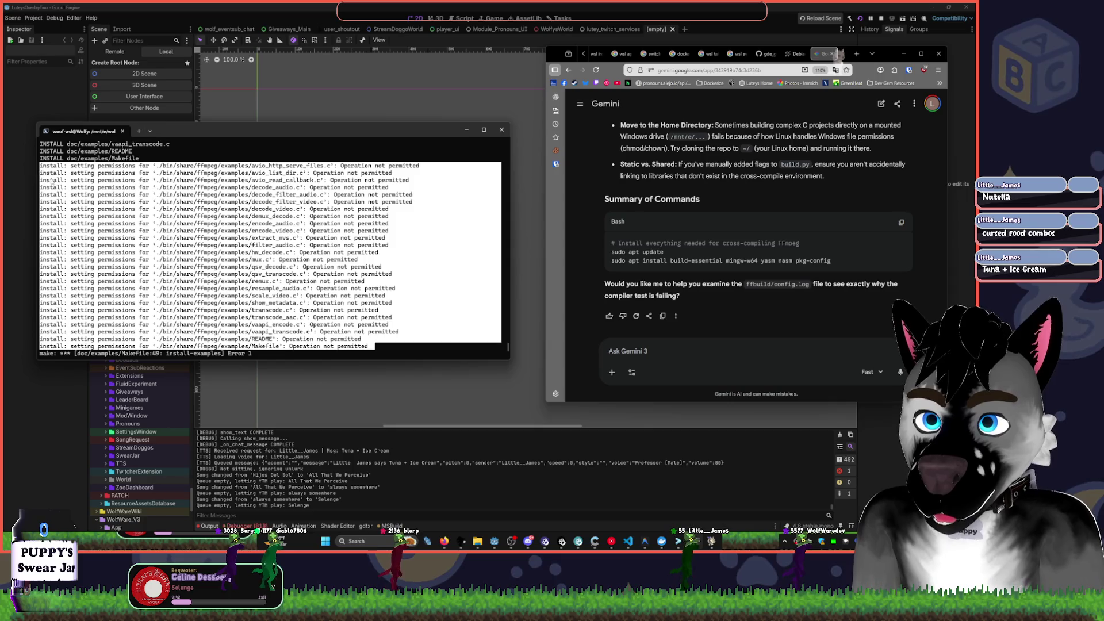
pyautogui.hotkey('ctrl', 'c')
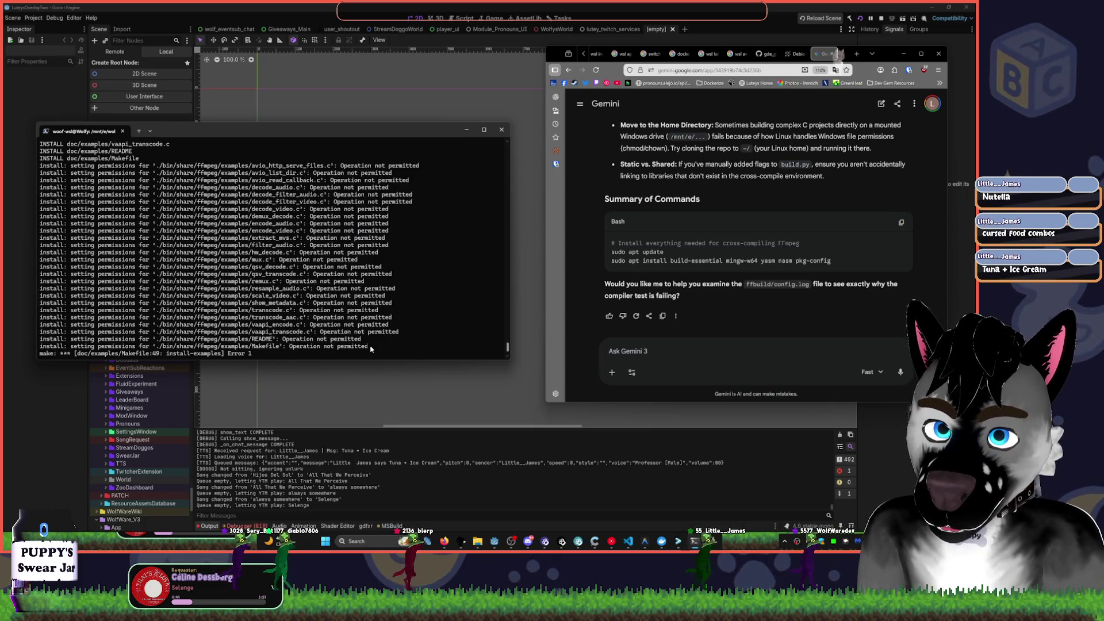
pyautogui.moveTo(385, 353)
pyautogui.mouseDown()
pyautogui.moveTo(36, 217)
pyautogui.moveTo(41, 164)
pyautogui.mouseUp()
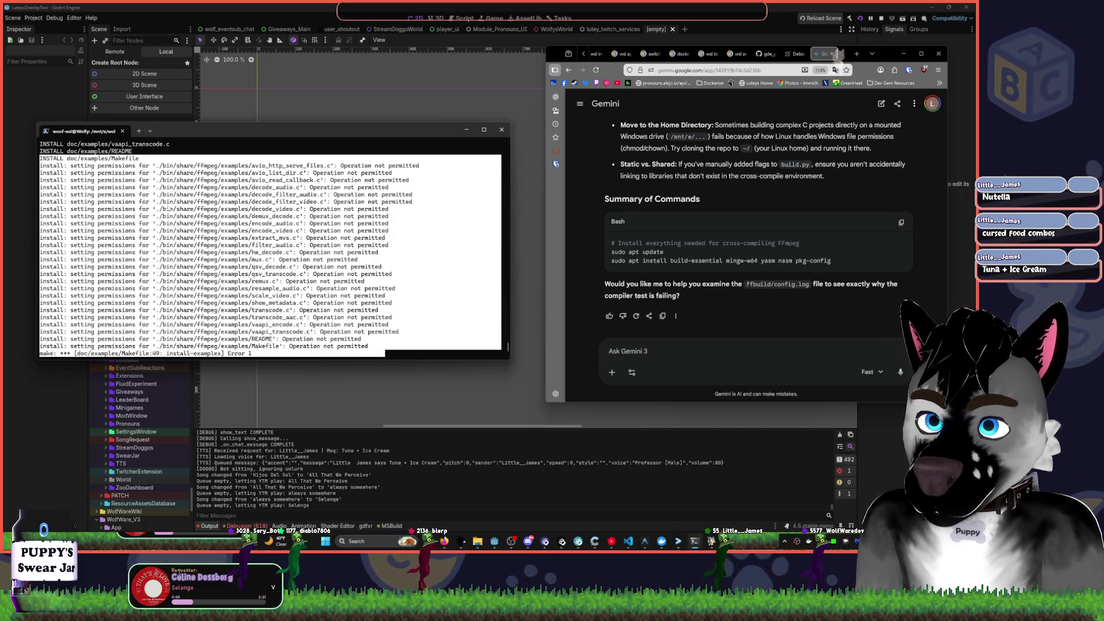
pyautogui.click(678, 353)
pyautogui.hotkey('ctrl', 'v')
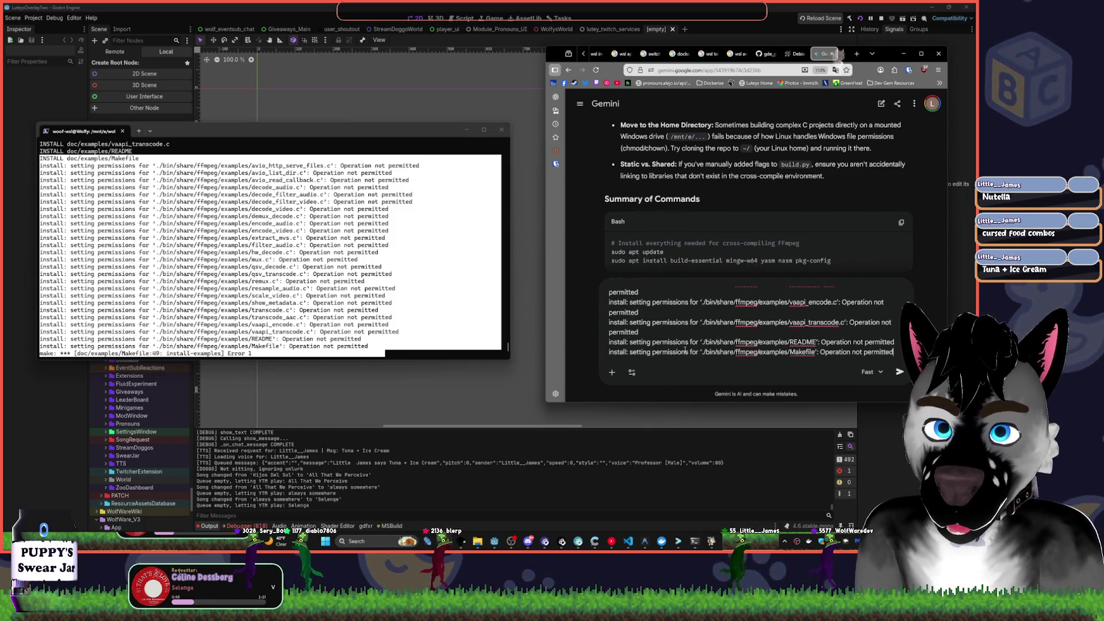
pyautogui.press('Return')
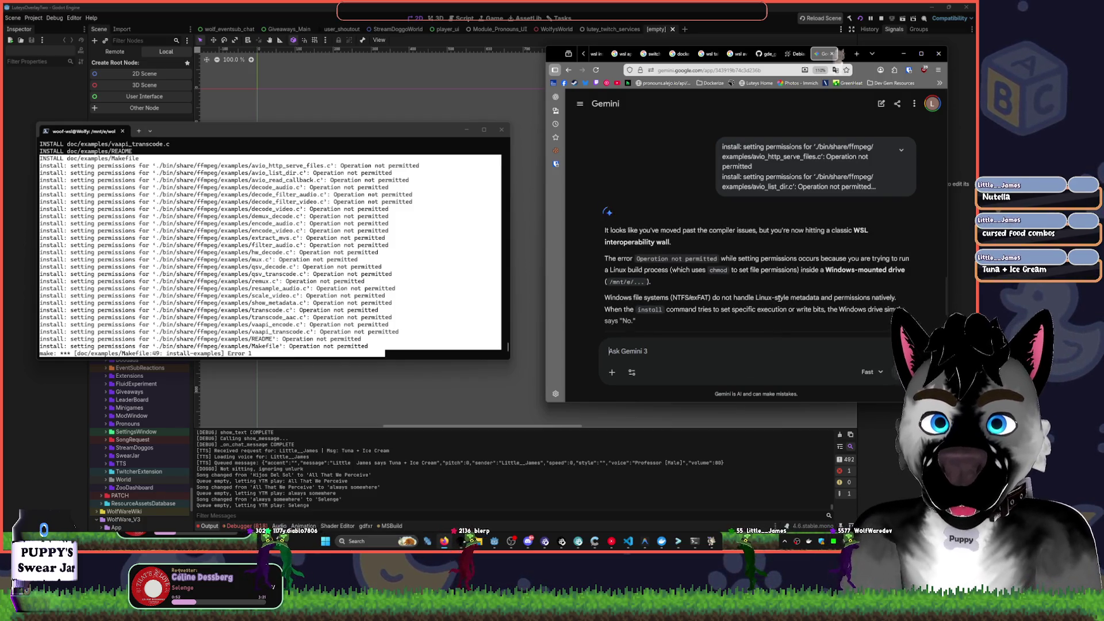
# - Copy Gemini's cross-compiling package install commands and run them in the terminal
pyautogui.scroll(3, 866, 196)
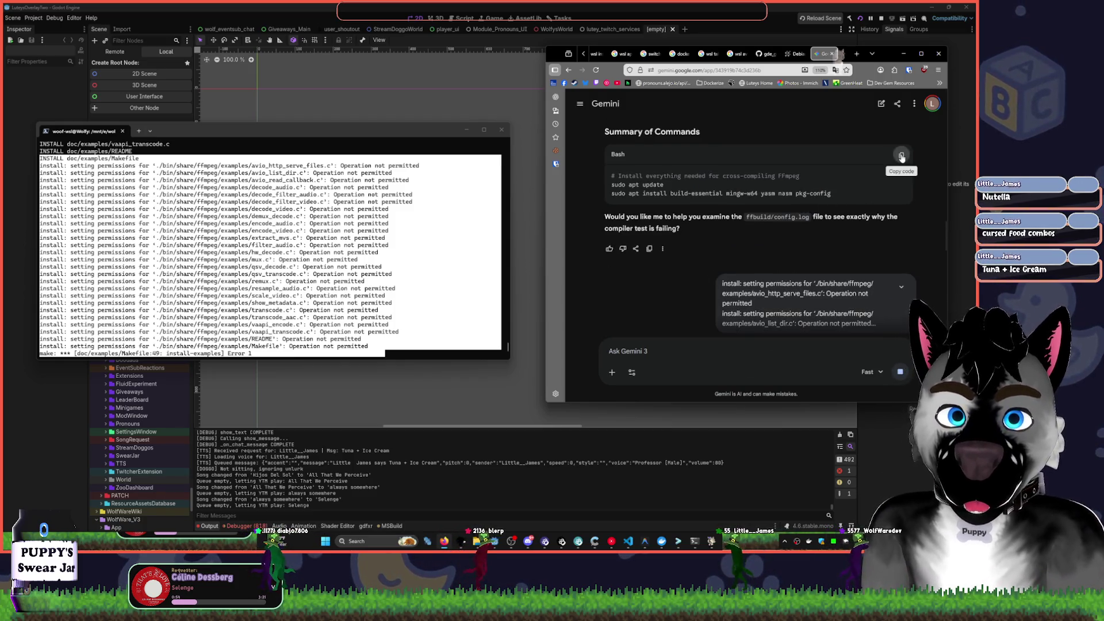
pyautogui.click(902, 155)
pyautogui.scroll(-5, 901, 155)
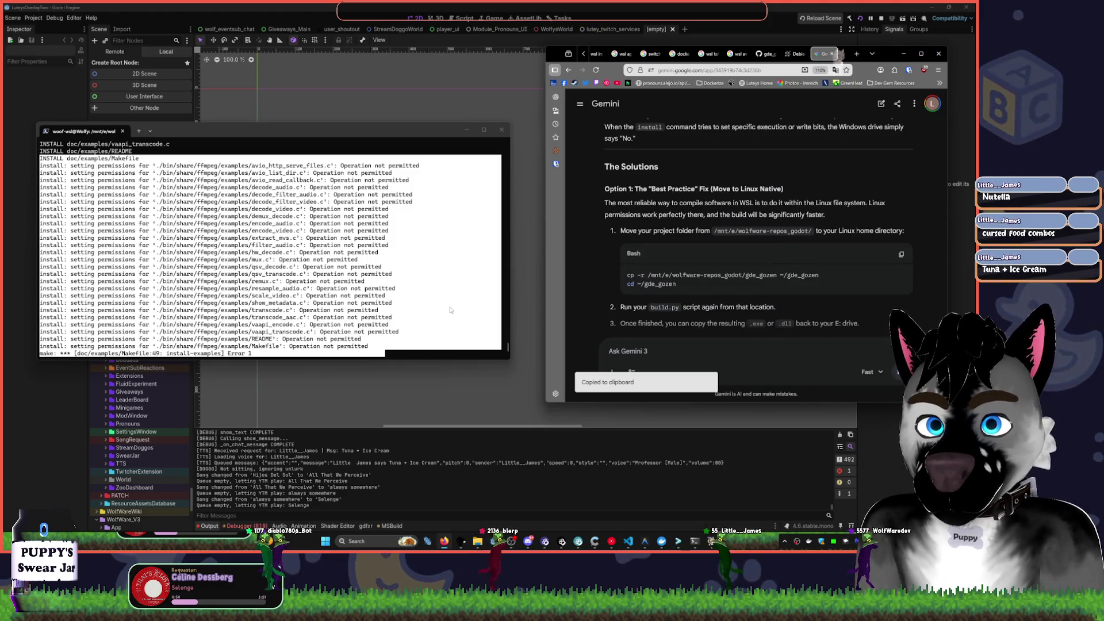
pyautogui.rightClick(451, 310)
pyautogui.press('Return')
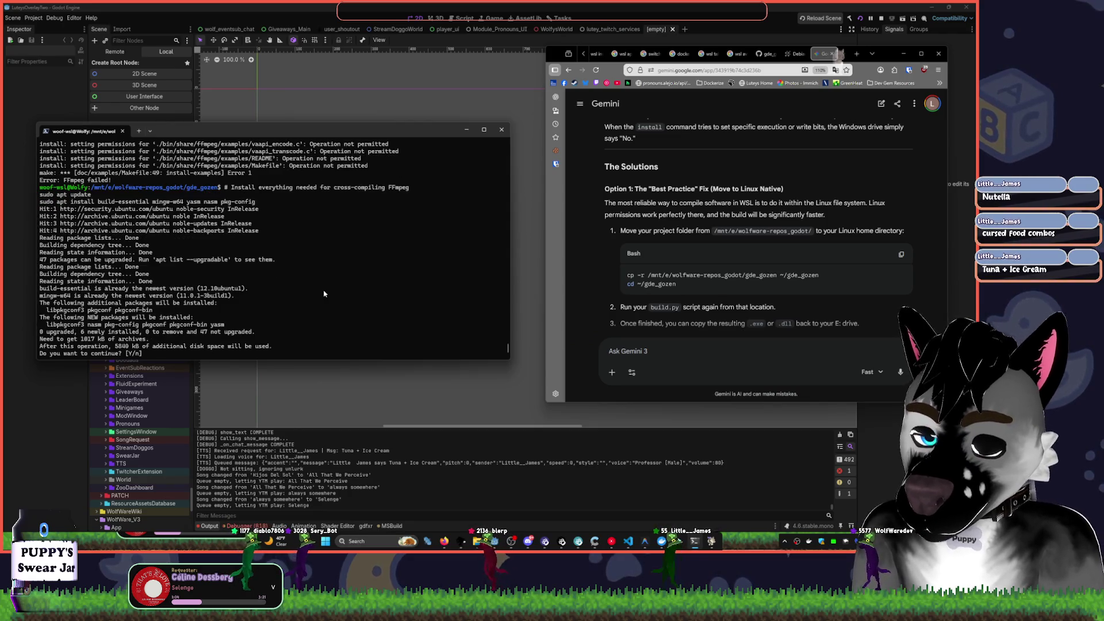
# - Confirm installing yasm, nasm and pkg-config, list gde_gozen, then cd up to wolfware-repos_godot
pyautogui.write('y')
pyautogui.press('Return')
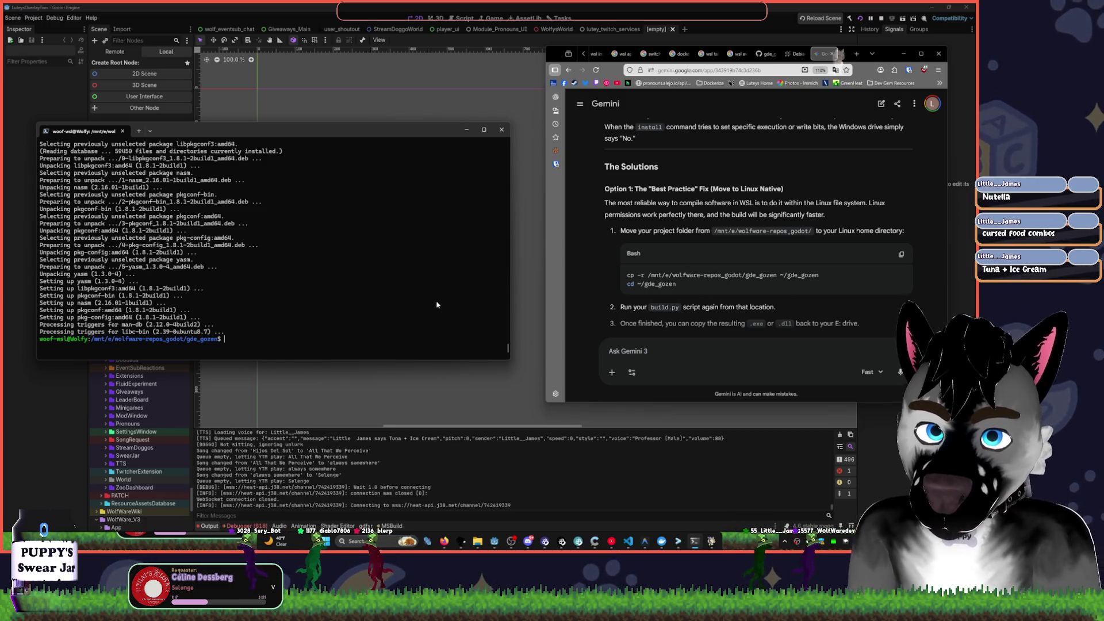
pyautogui.write('ls')
pyautogui.press('Return')
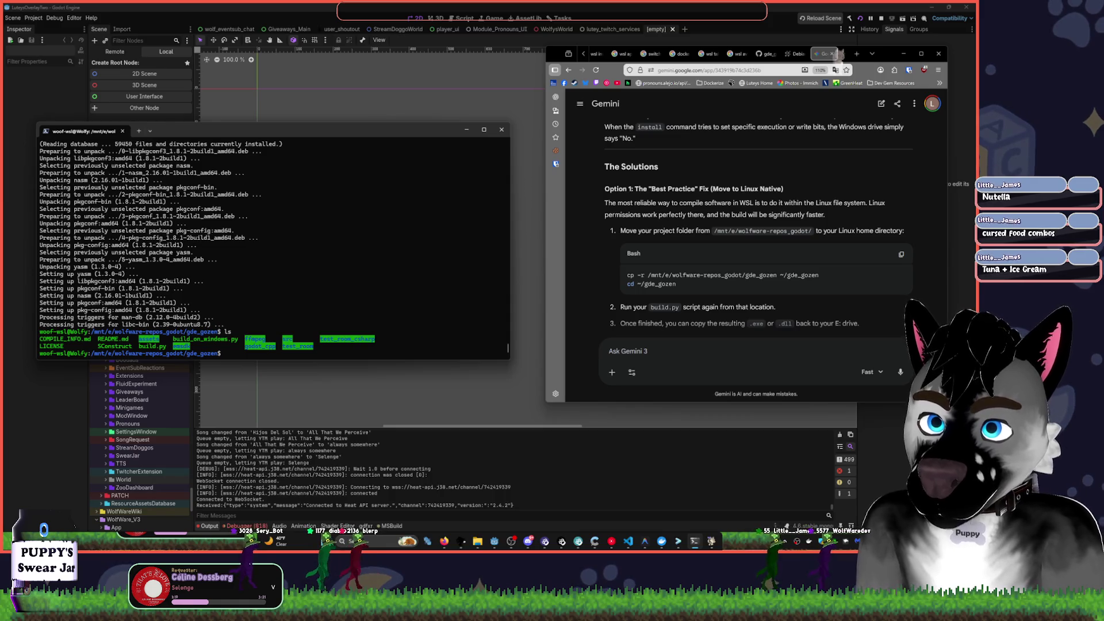
pyautogui.write('cd ..')
pyautogui.press('Return')
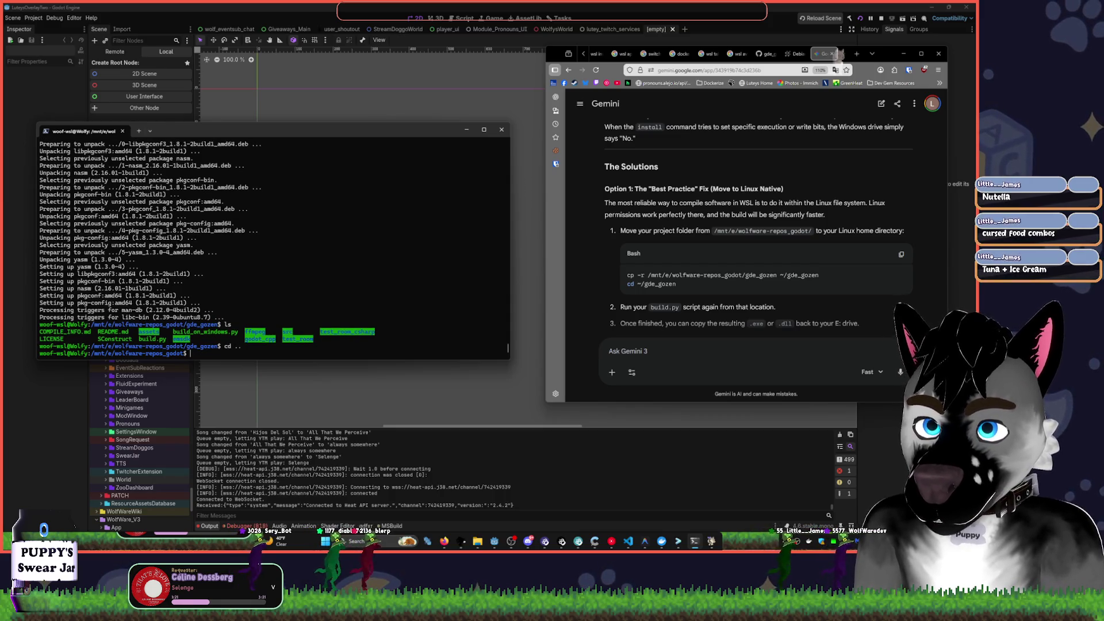
# - List the parent folder, then recursively copy gde_gozen/ to ~/gde_gozen with cp -r
pyautogui.write('ls')
pyautogui.press('Return')
pyautogui.write('d')
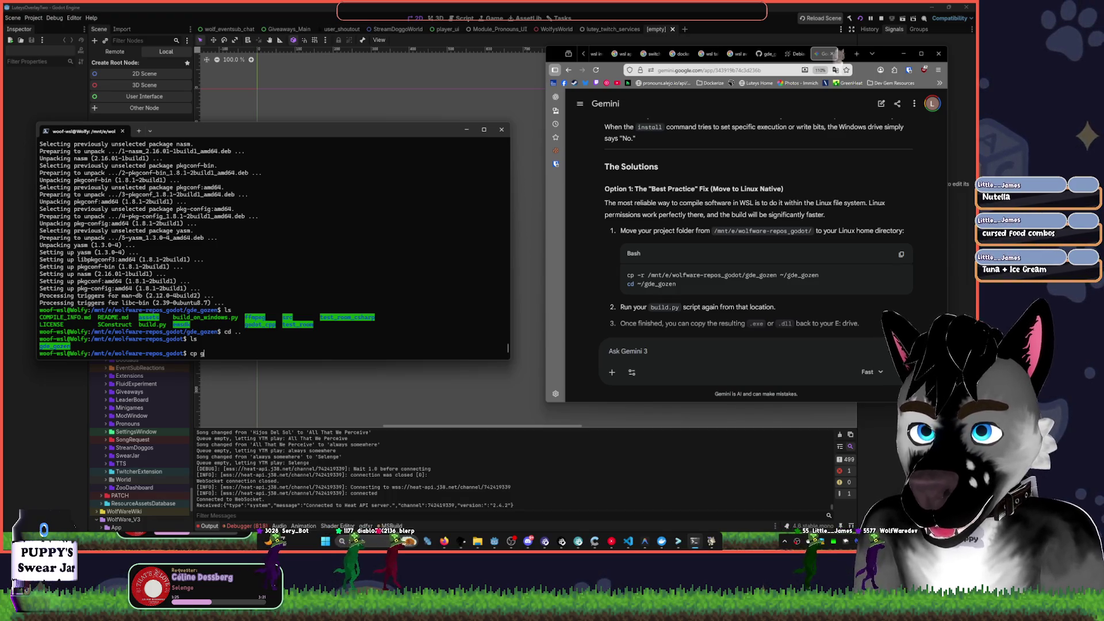
pyautogui.press('Tab')
pyautogui.write('~')
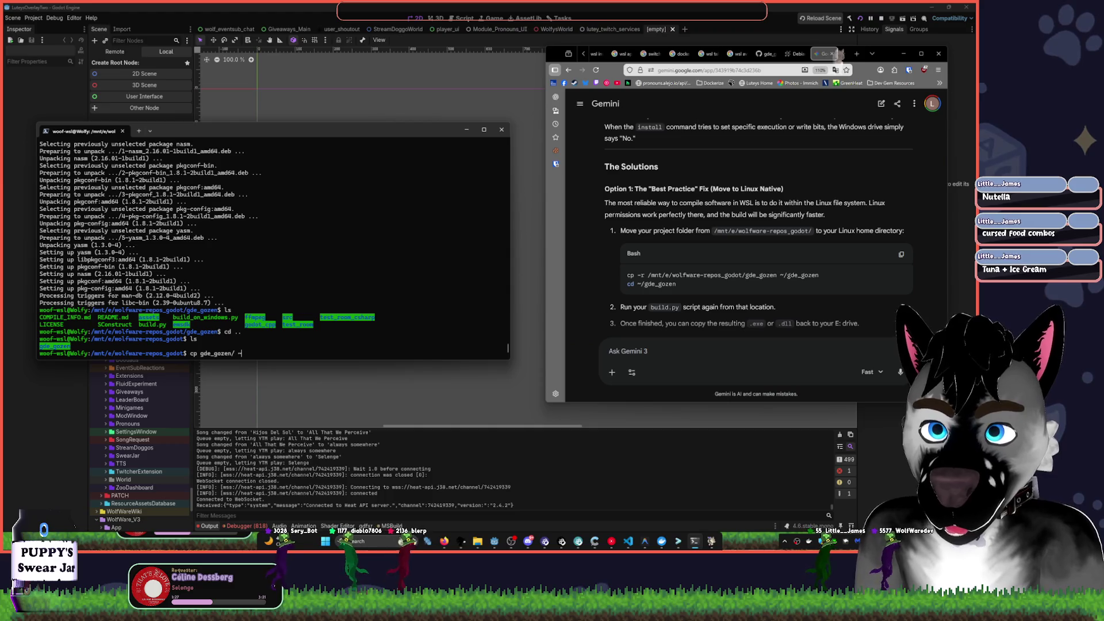
pyautogui.write('/gd')
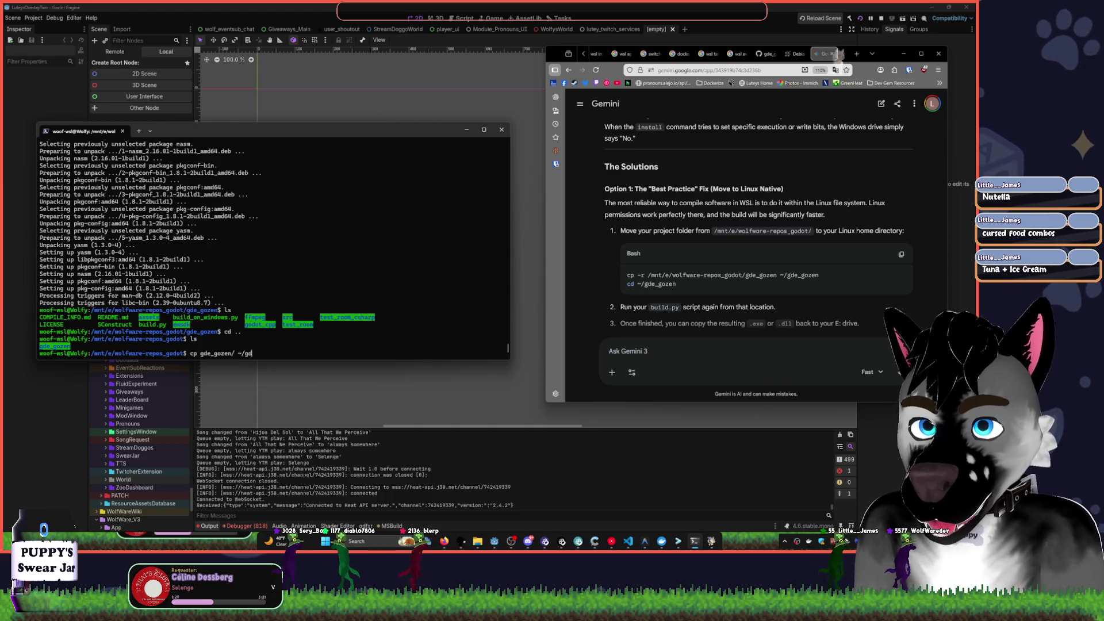
pyautogui.write('e_gozen')
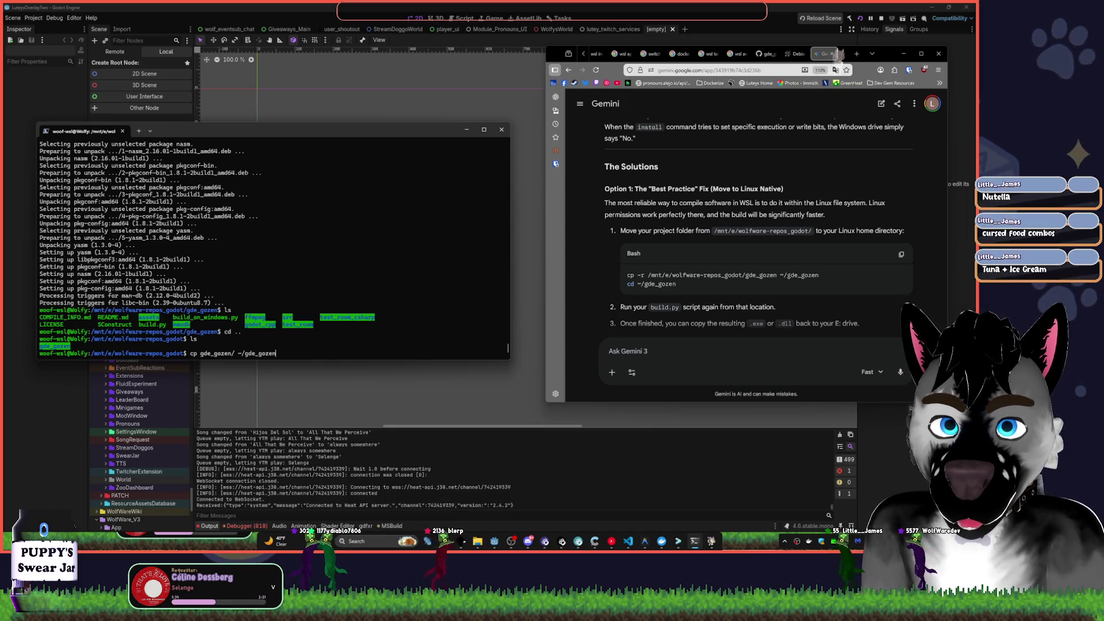
pyautogui.press('Home')
pyautogui.press('Right')
pyautogui.press('Right')
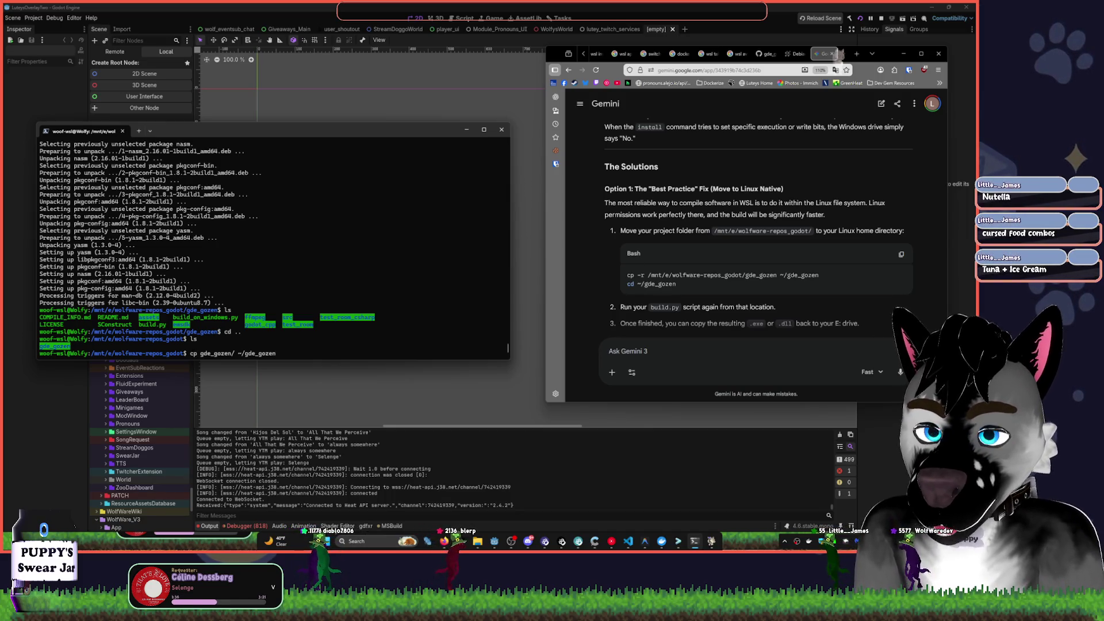
pyautogui.write('-r')
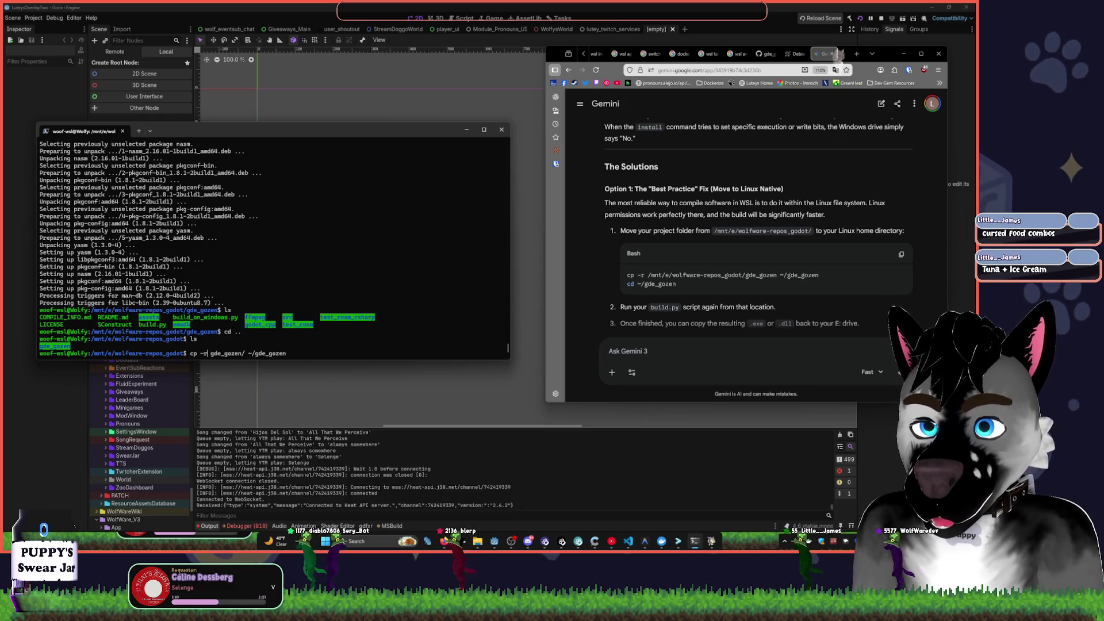
pyautogui.press('Return')
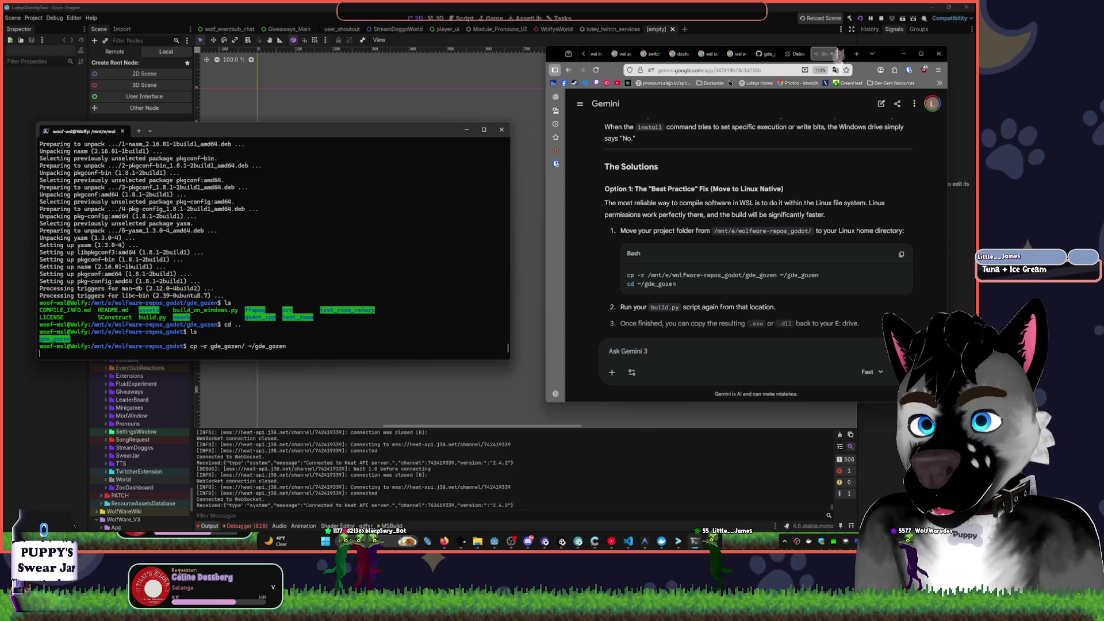
pyautogui.press('Return')
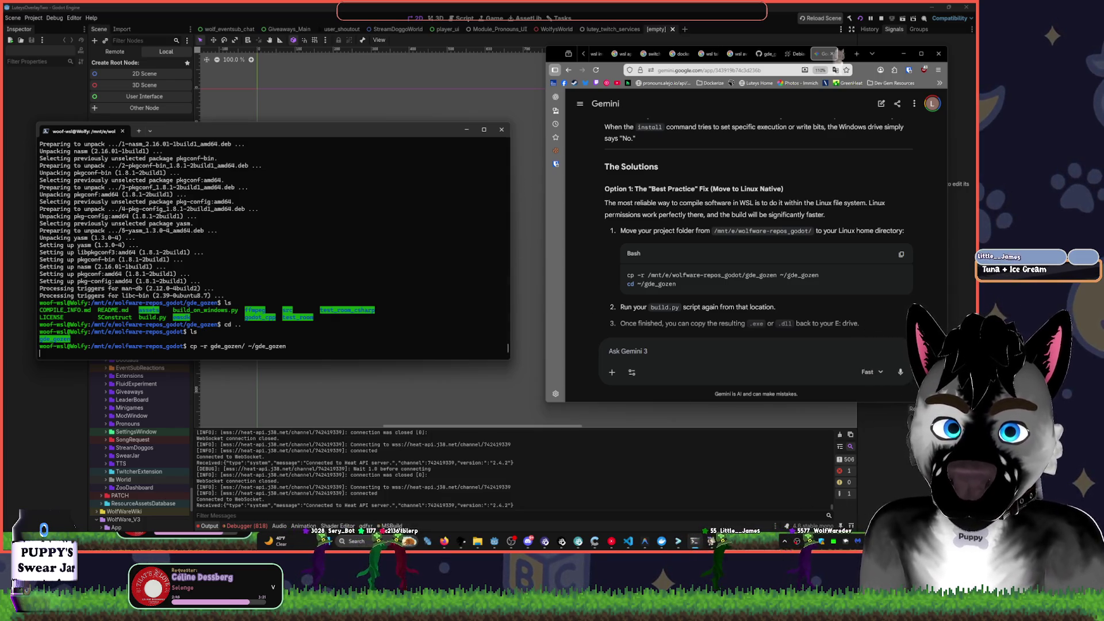
pyautogui.click(840, 53)
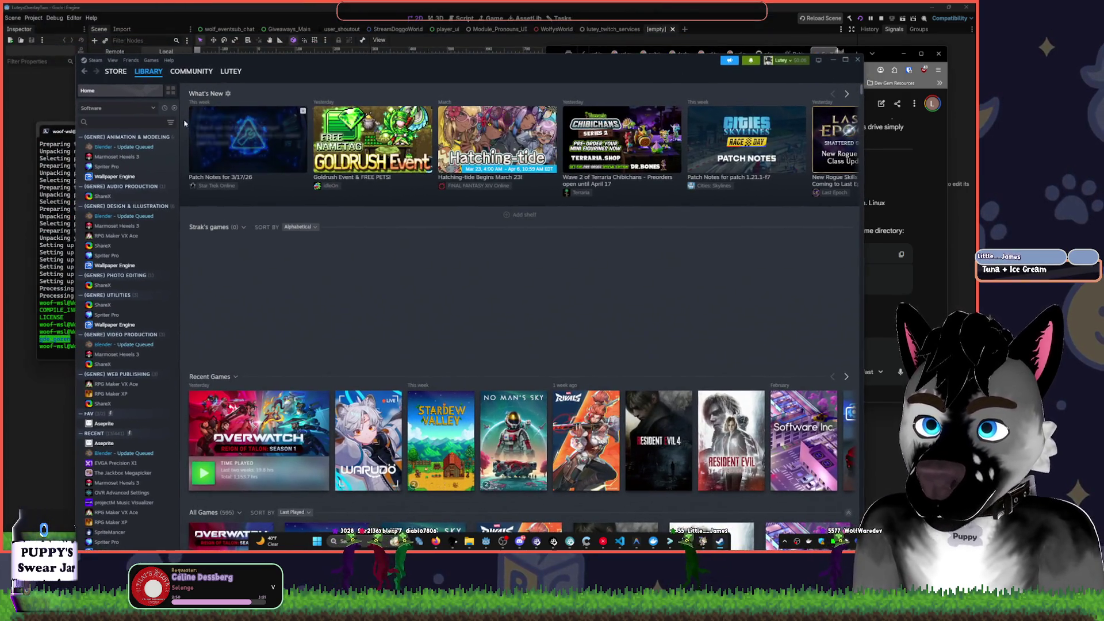
# - Search the library for 'rusty', install Rusty's Retirement to Local Drive (C:), and press Play
pyautogui.click(139, 124)
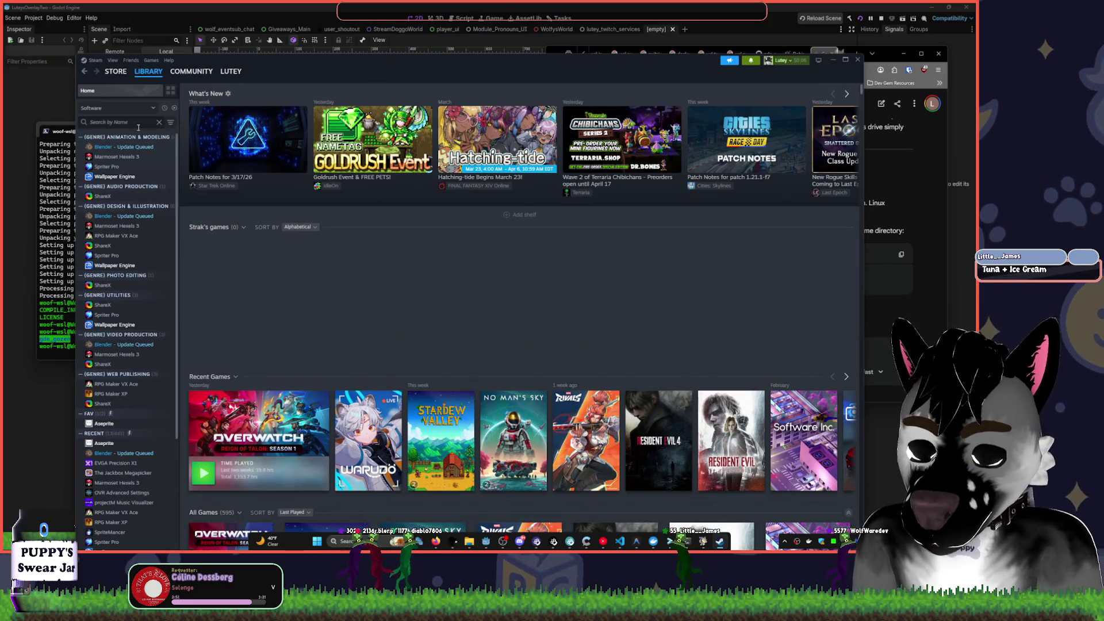
pyautogui.write('rusty')
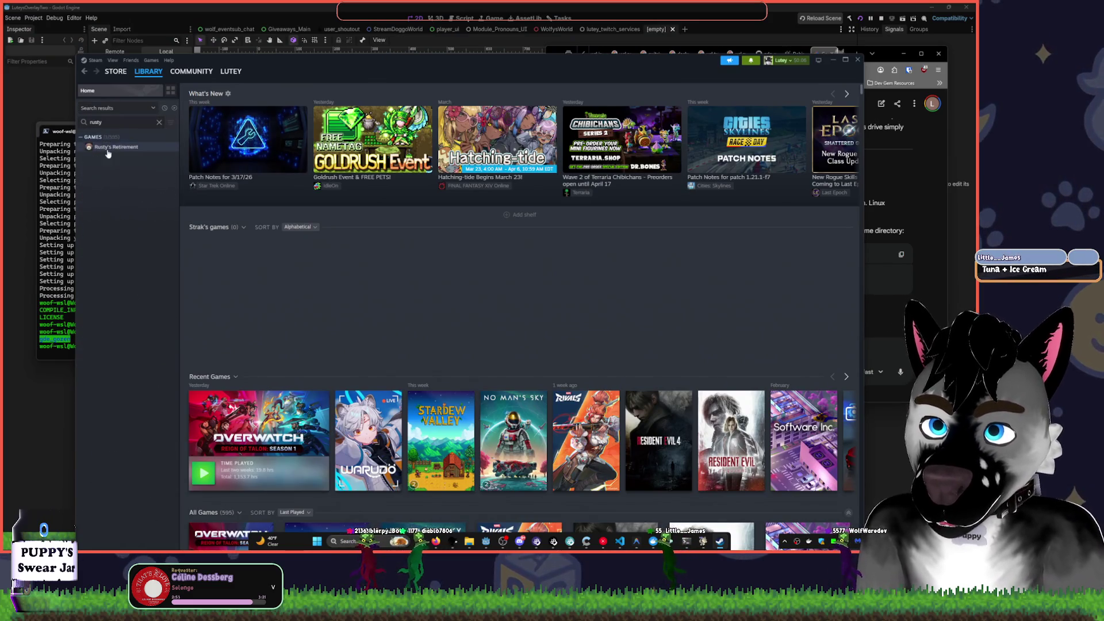
pyautogui.click(107, 149)
pyautogui.click(230, 218)
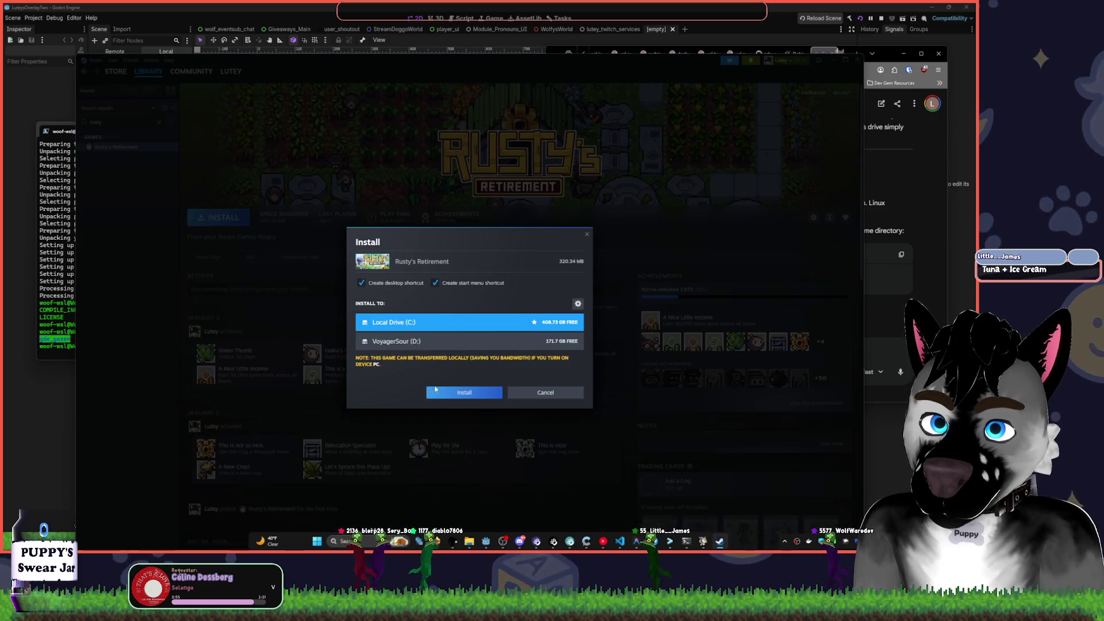
pyautogui.click(471, 393)
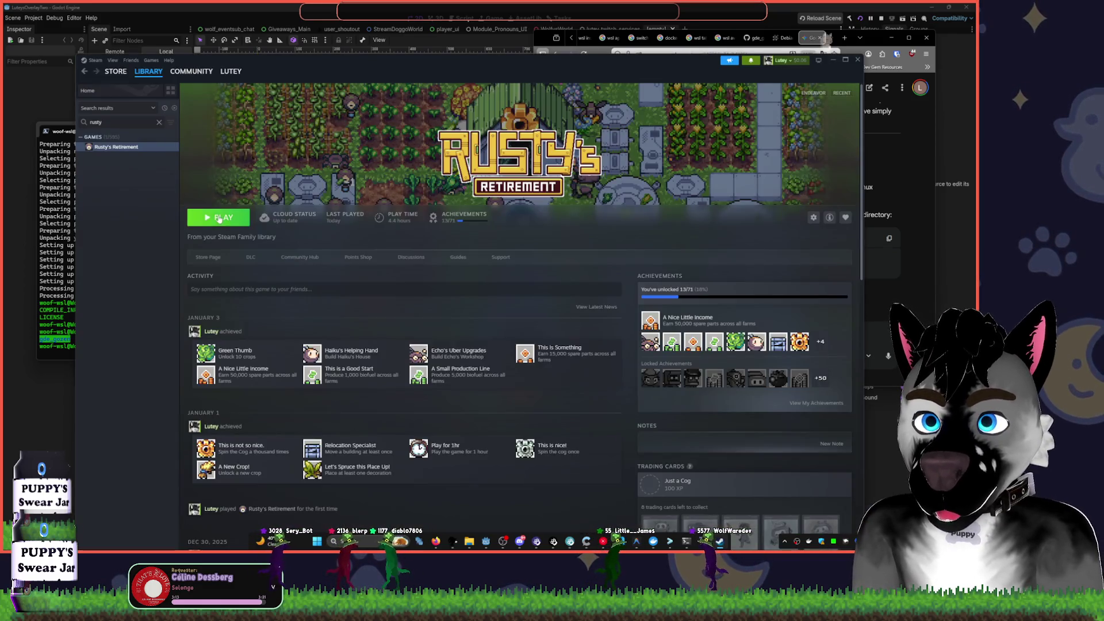
pyautogui.click(218, 217)
pyautogui.write('cd ~/gde_gozen')
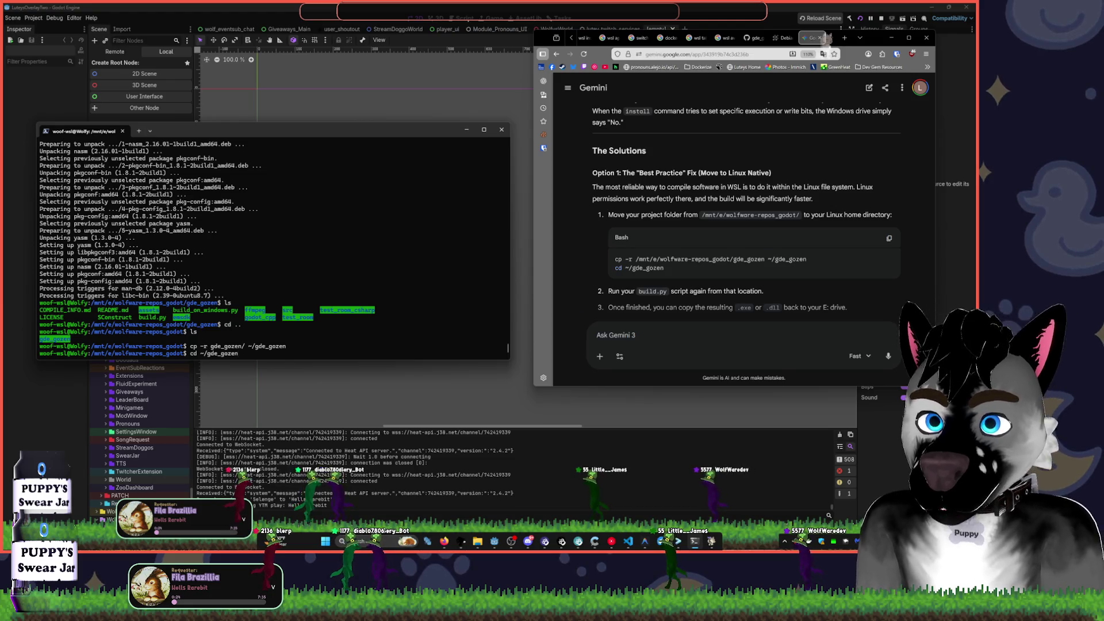
# - Move into ~/gde_gozen, list it, run python3 build.py, and pick 3 to update submodules
pyautogui.press('Return')
pyautogui.write('s')
pyautogui.press('Return')
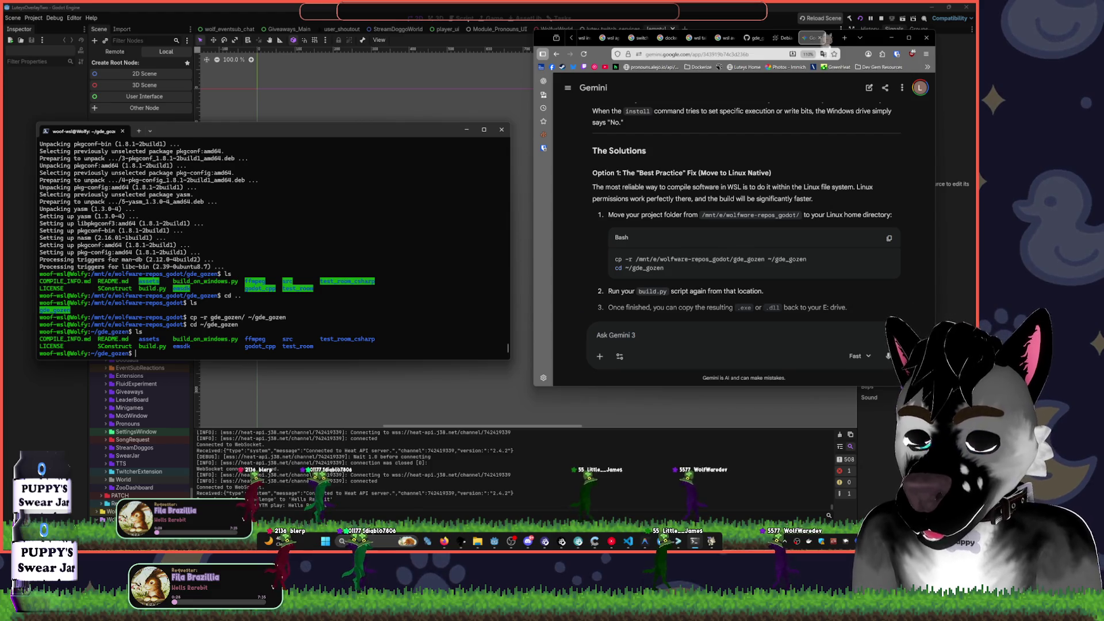
pyautogui.write('python3')
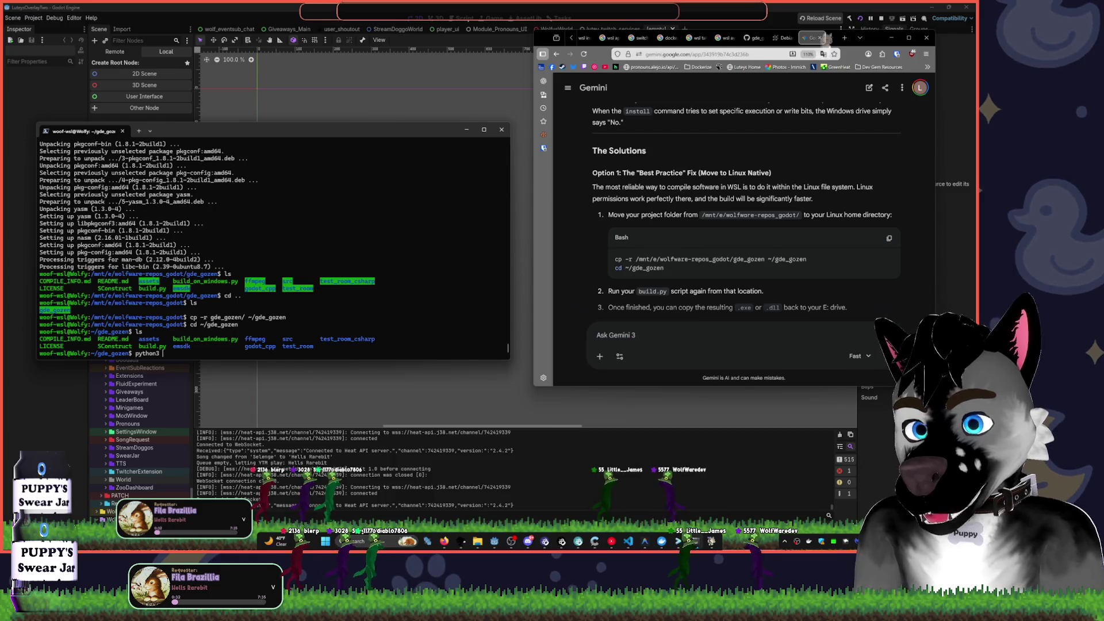
pyautogui.write('build.py')
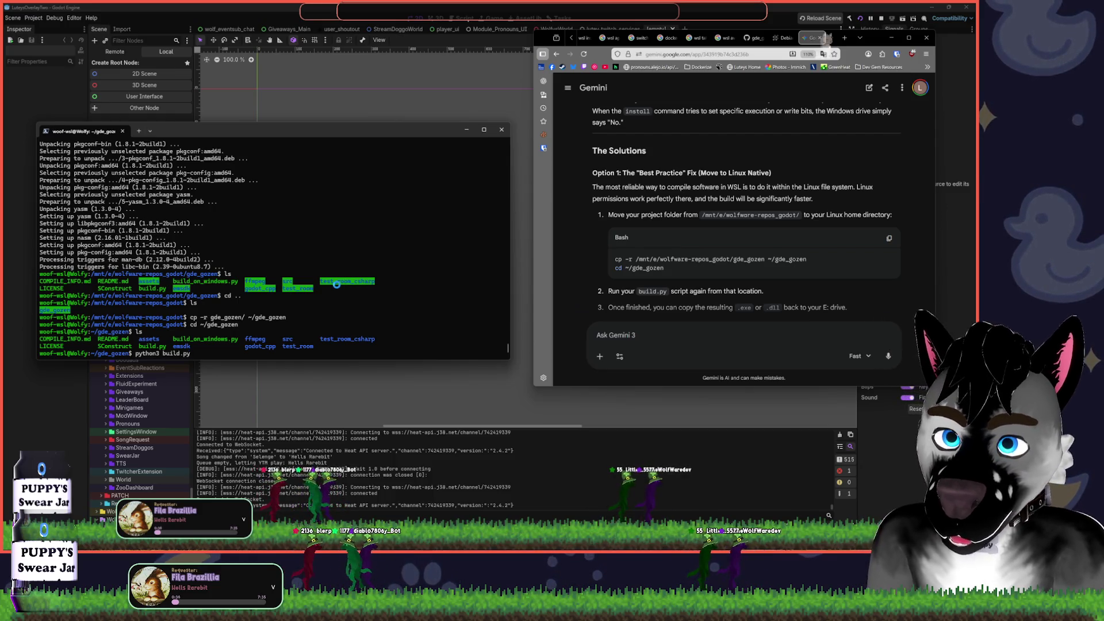
pyautogui.press('Return')
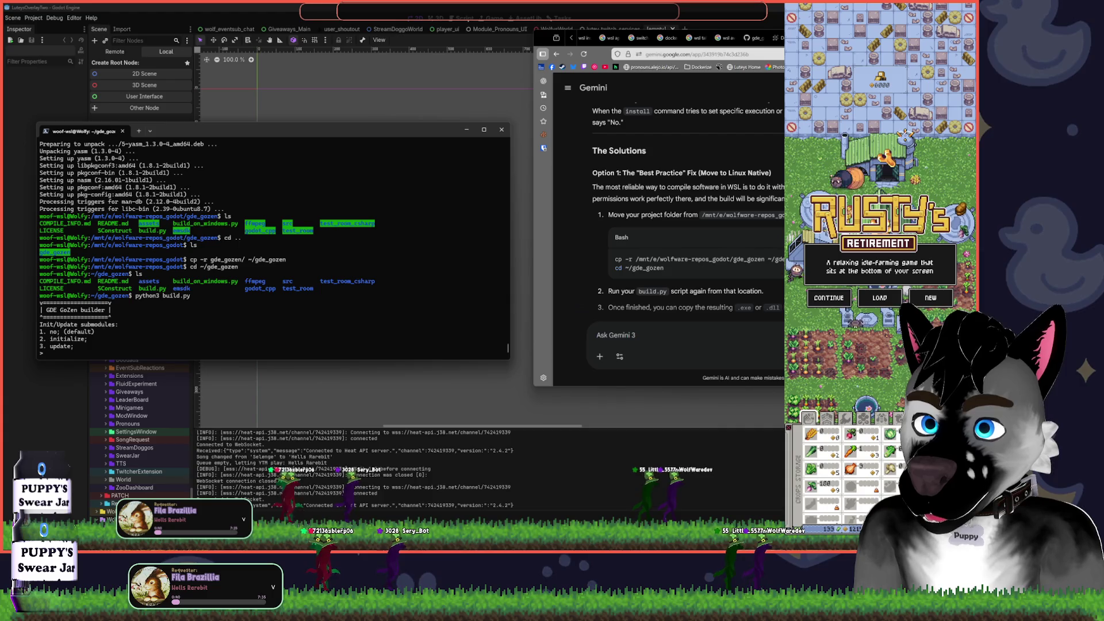
pyautogui.write('3')
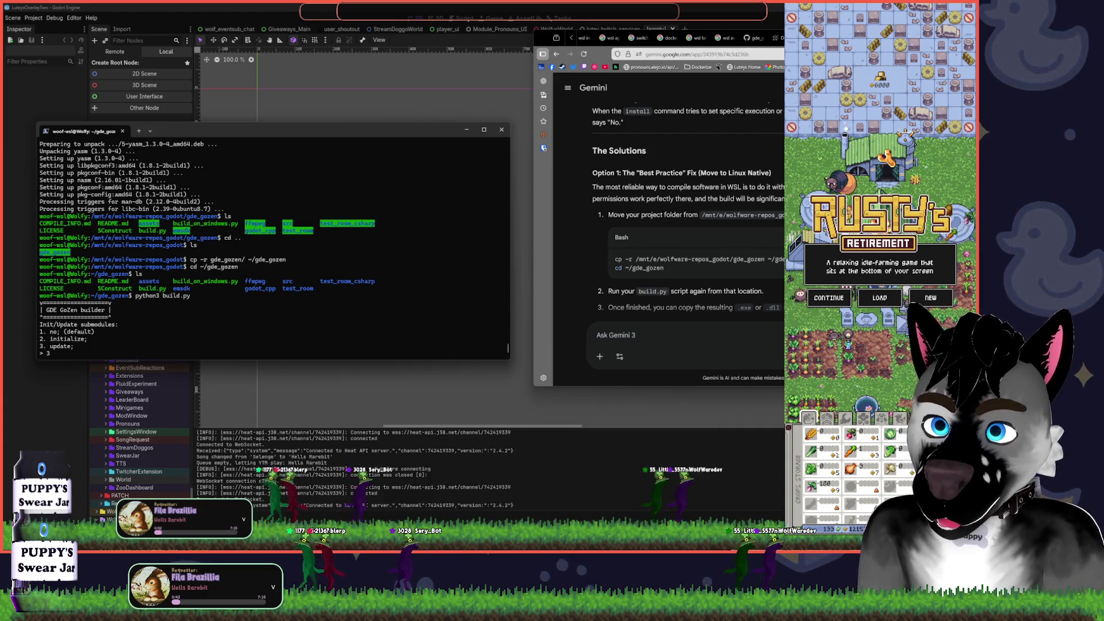
pyautogui.press('Return')
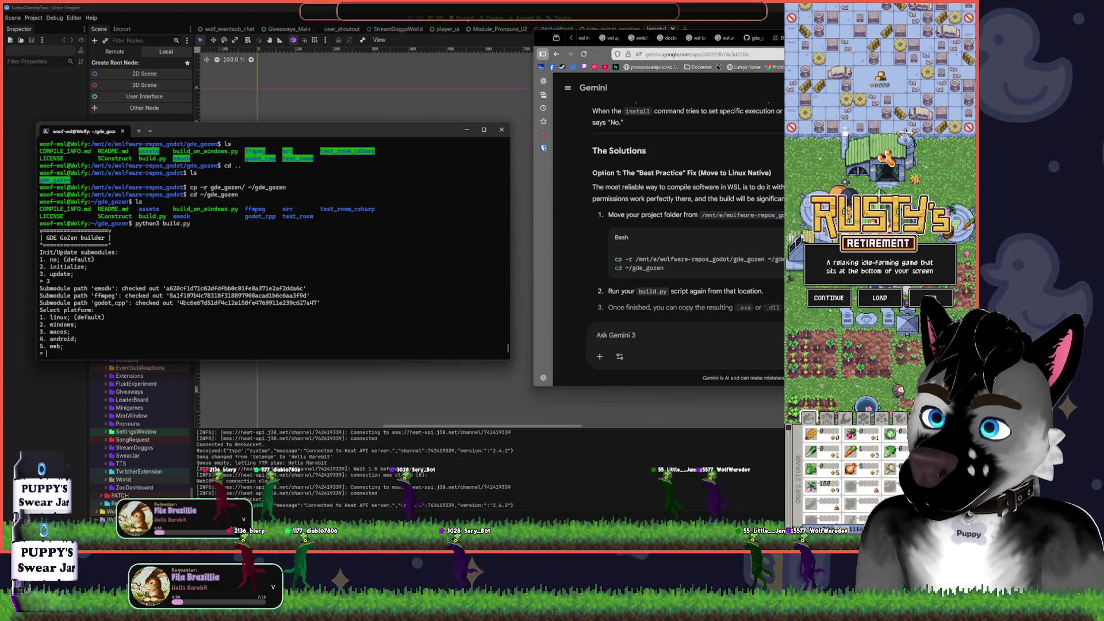
# - Close the title menu and open Settings, viewing Graphics, then Audio, then Graphics again
pyautogui.click(829, 297)
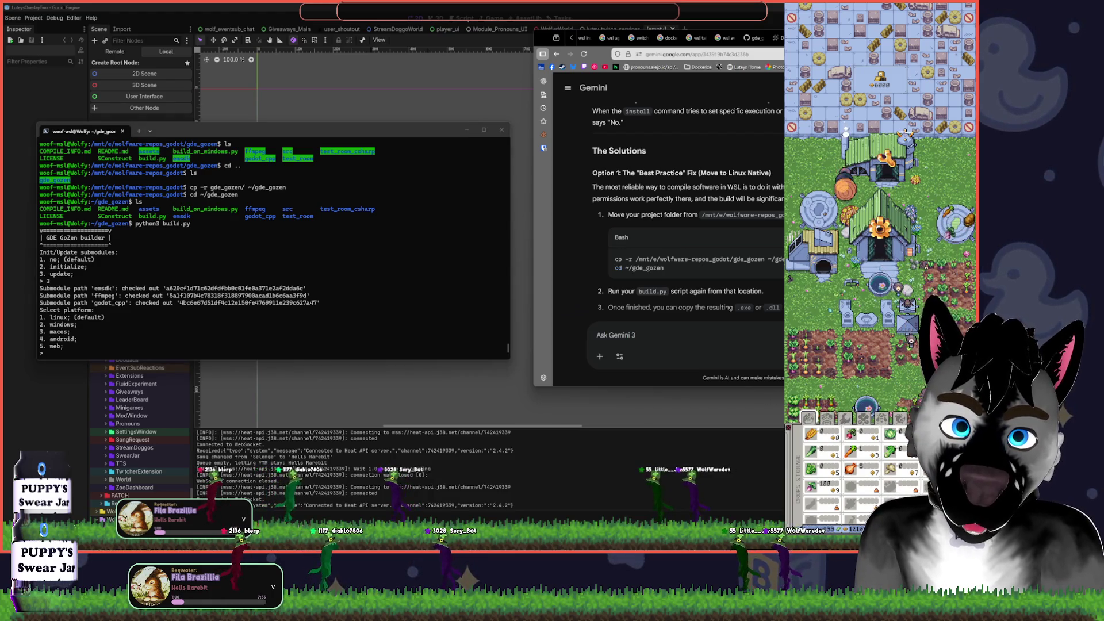
pyautogui.click(845, 418)
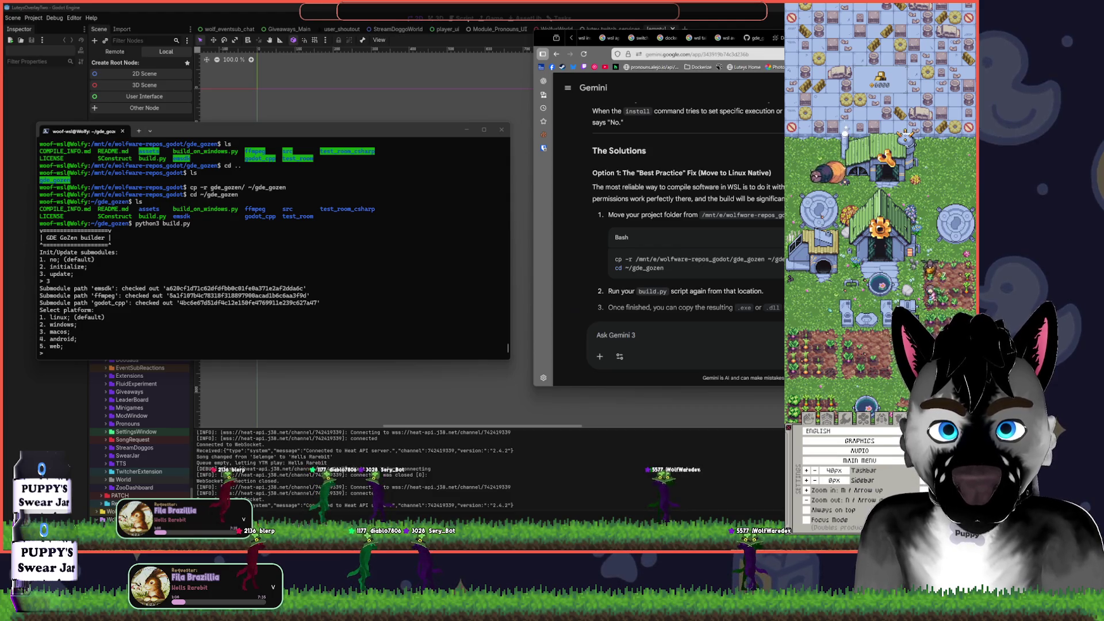
pyautogui.click(842, 443)
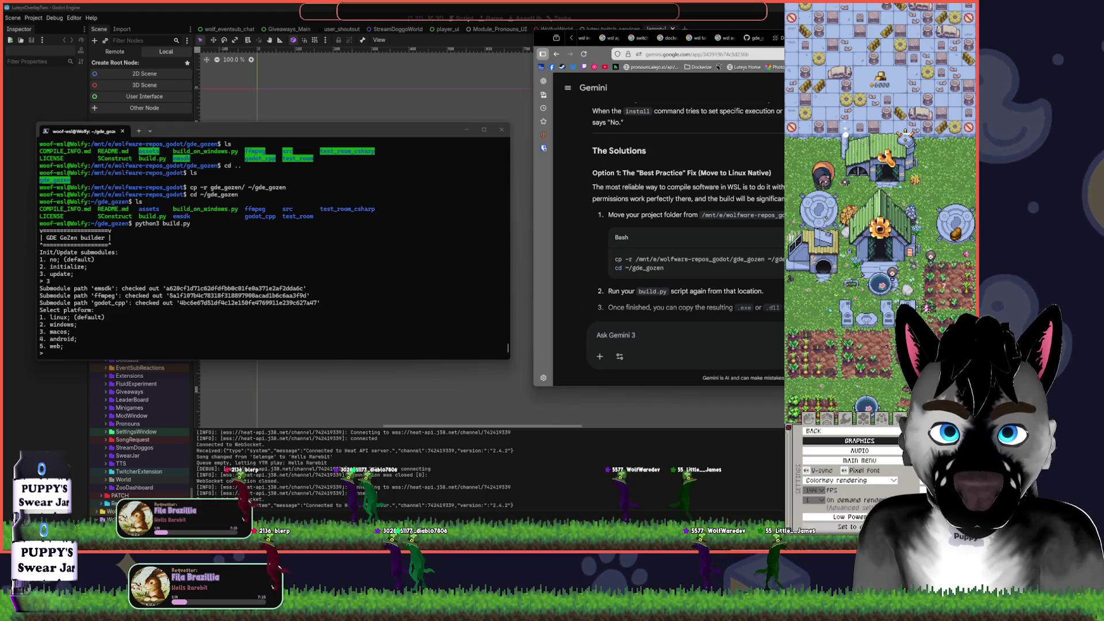
pyautogui.click(859, 451)
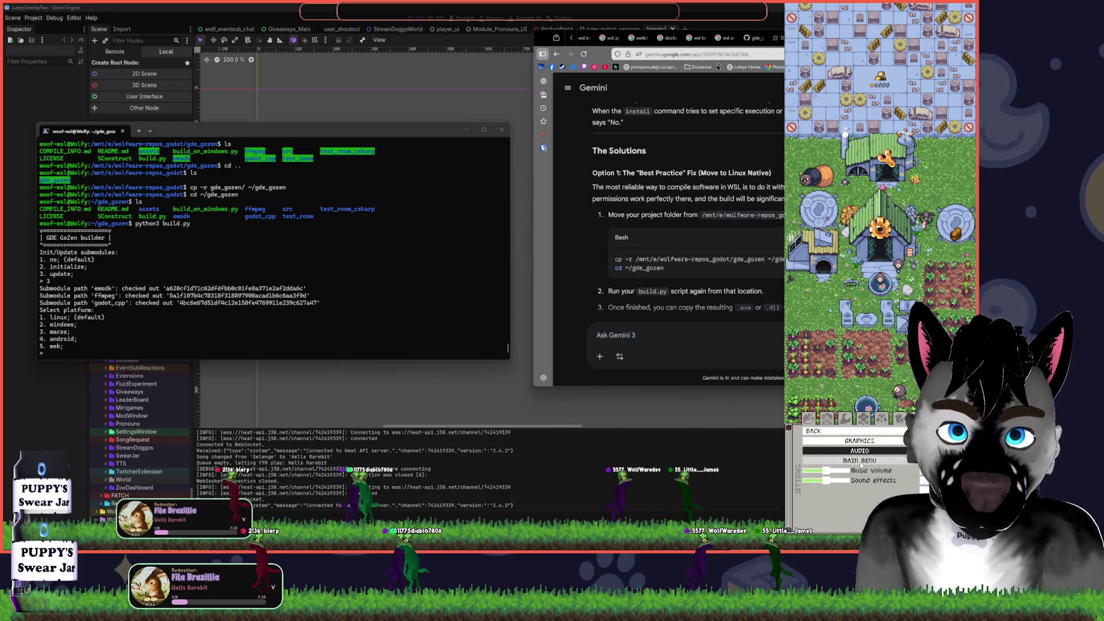
pyautogui.click(860, 460)
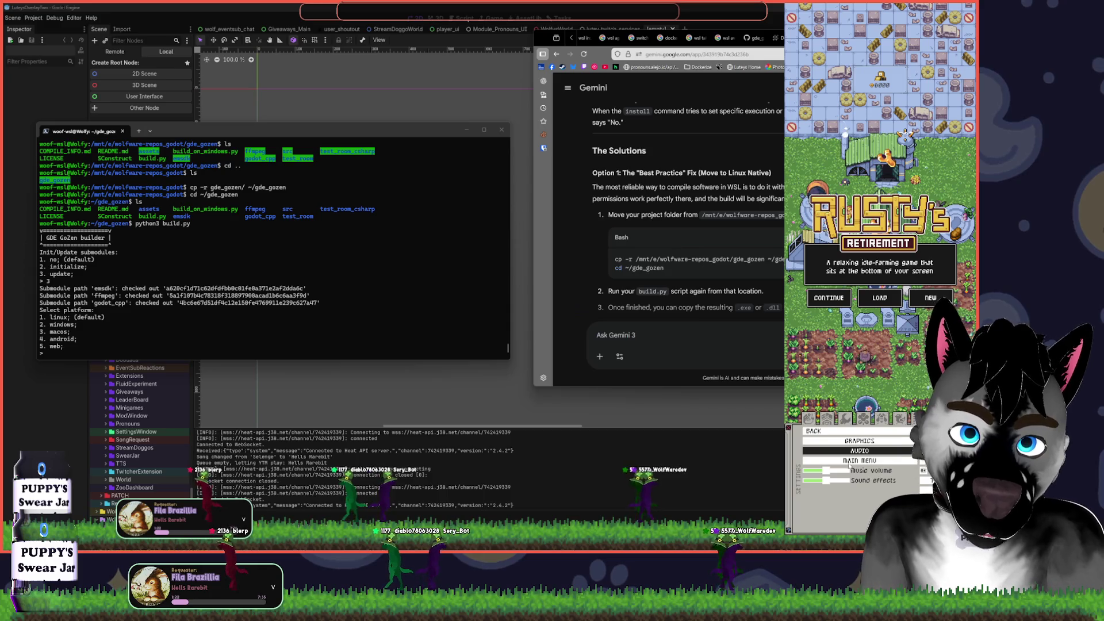
pyautogui.click(857, 442)
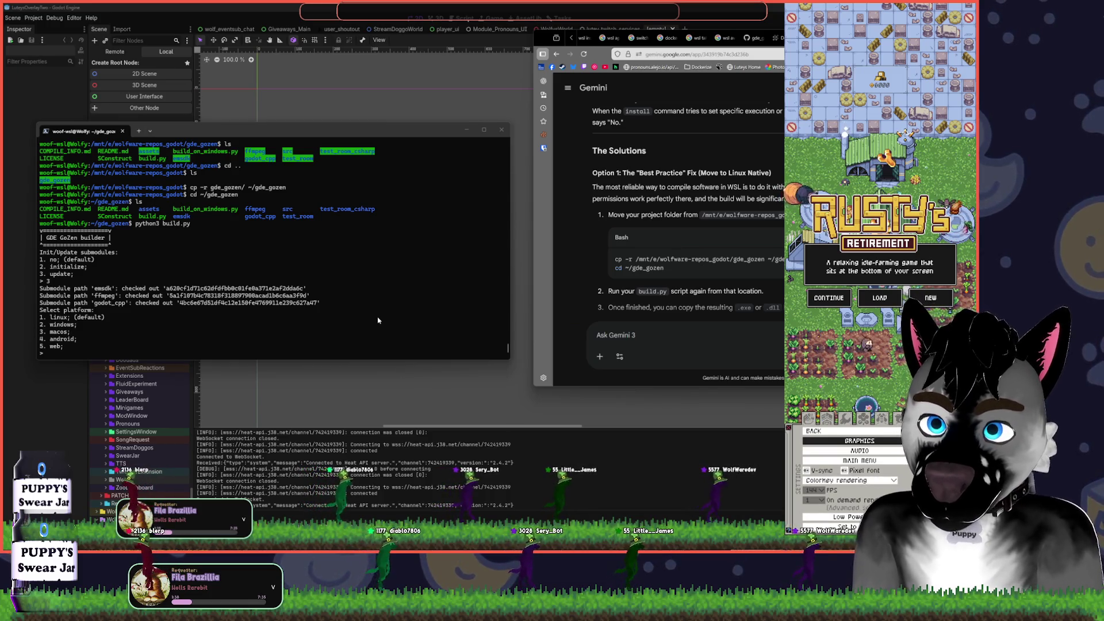
pyautogui.click(345, 348)
pyautogui.write('2')
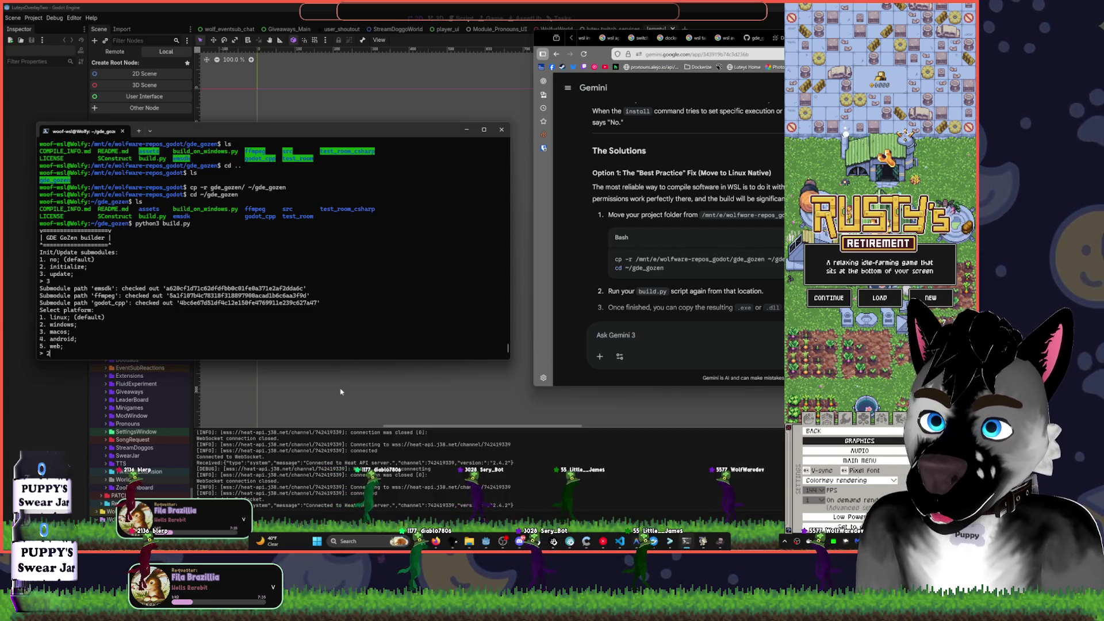
# - Answer the builder prompts: Windows platform, debug target, default Scons clean, recompile FFmpeg, skip AV1
pyautogui.press('Return')
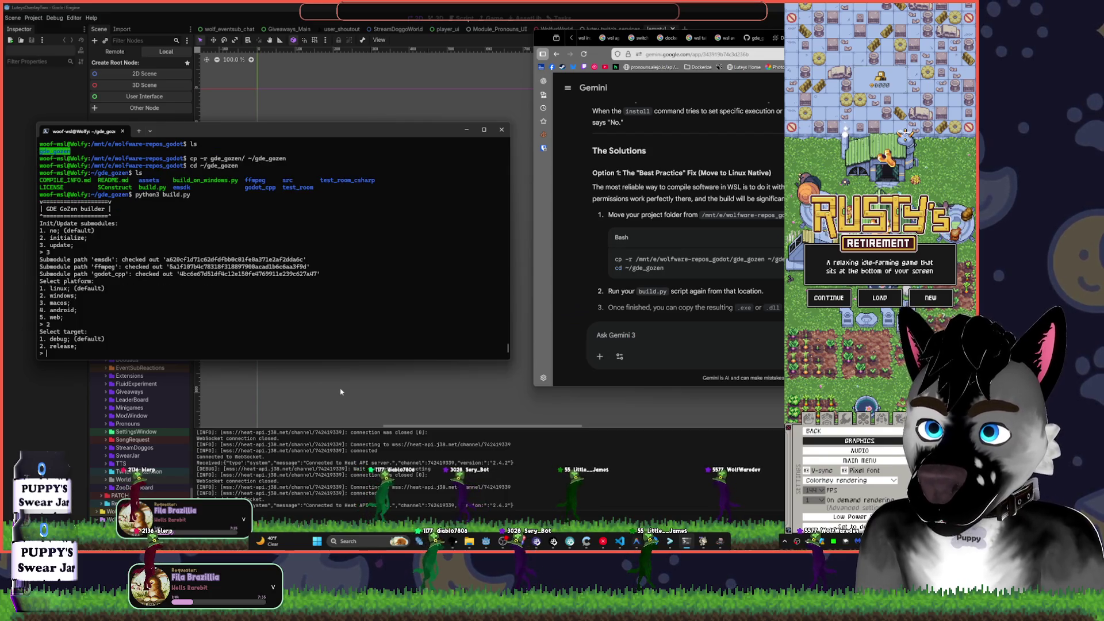
pyautogui.write('1')
pyautogui.press('Return')
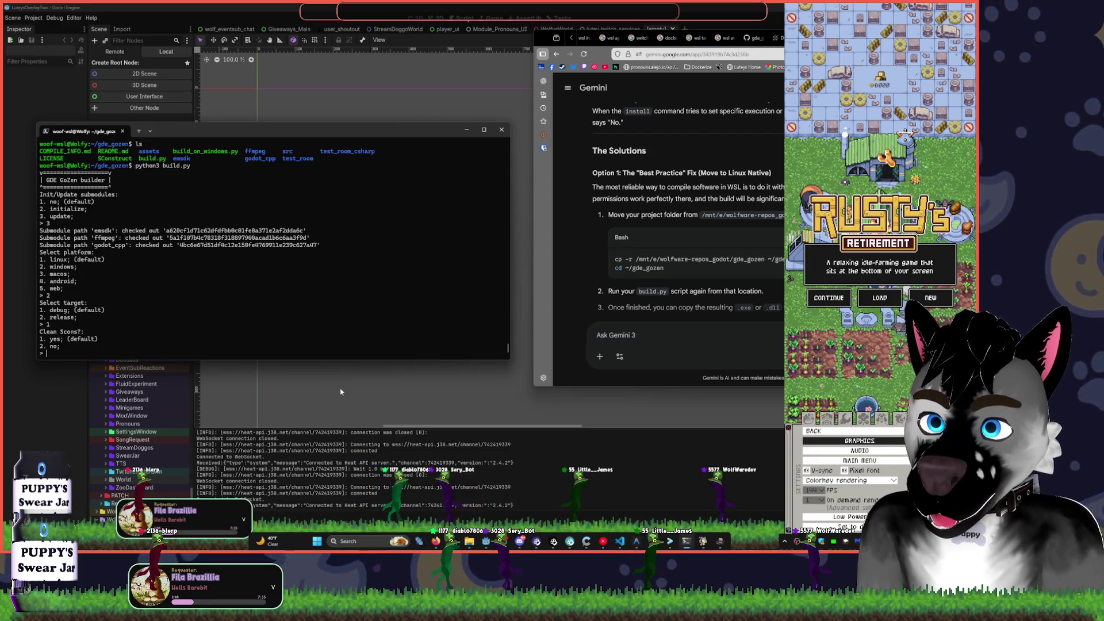
pyautogui.press('Return')
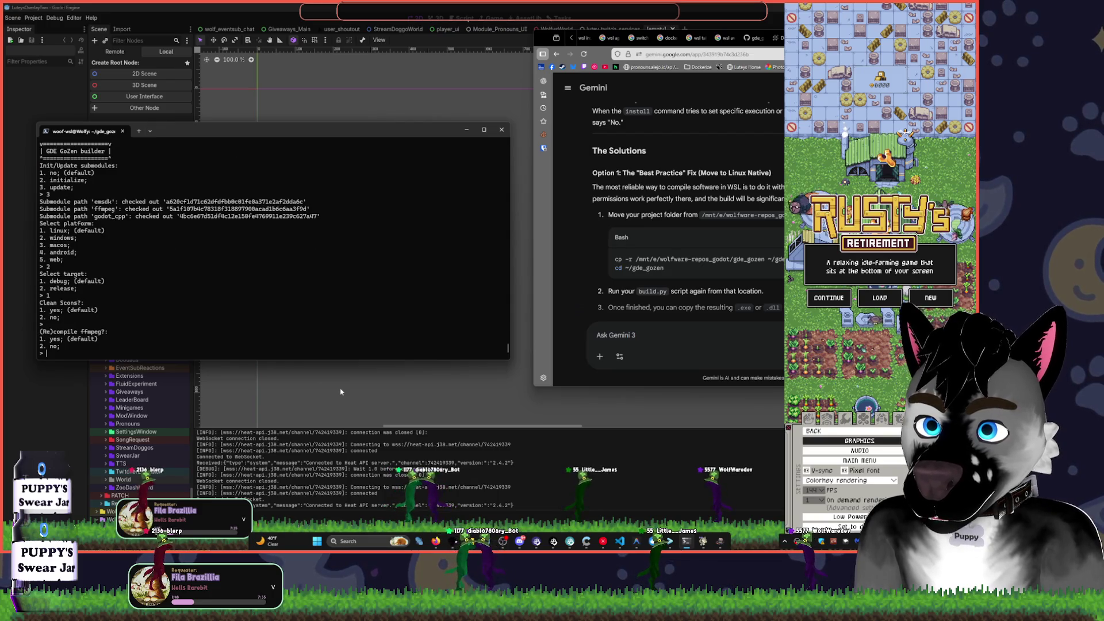
pyautogui.write('1')
pyautogui.press('Return')
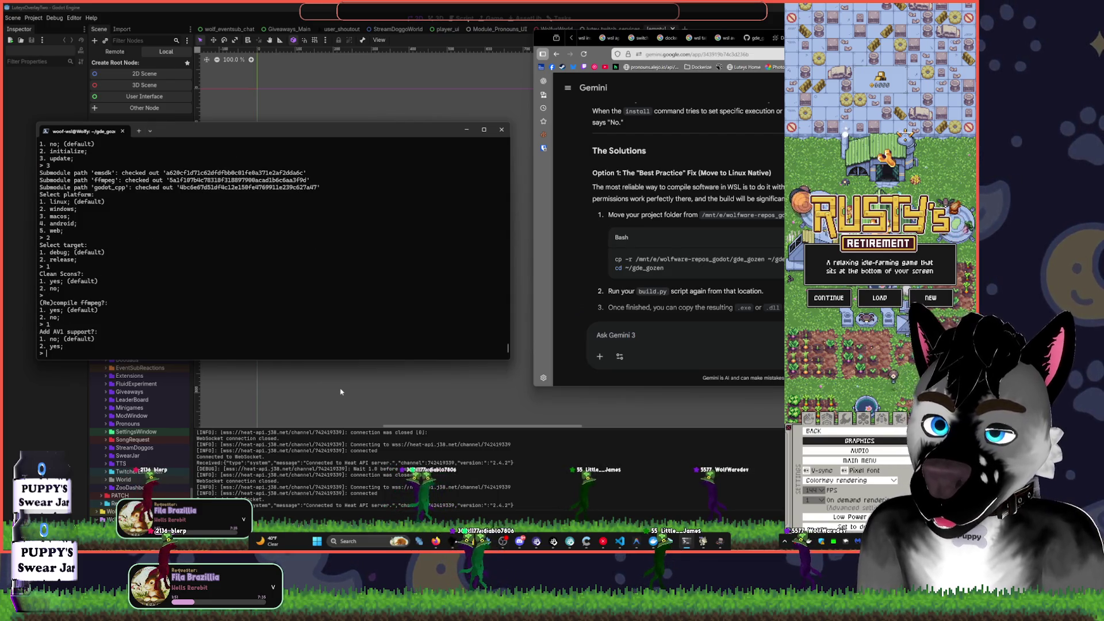
pyautogui.write('1')
pyautogui.press('Return')
pyautogui.press('Return')
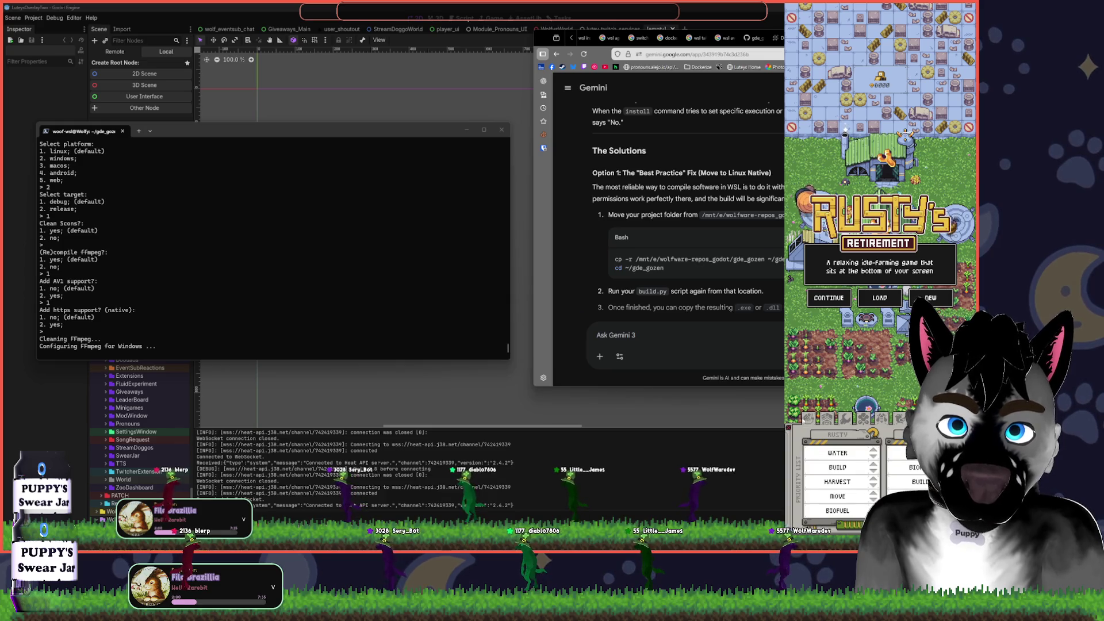
# - In Rusty's Retirement, view crop storage, continue the saved farm, and open the settings
pyautogui.click(808, 418)
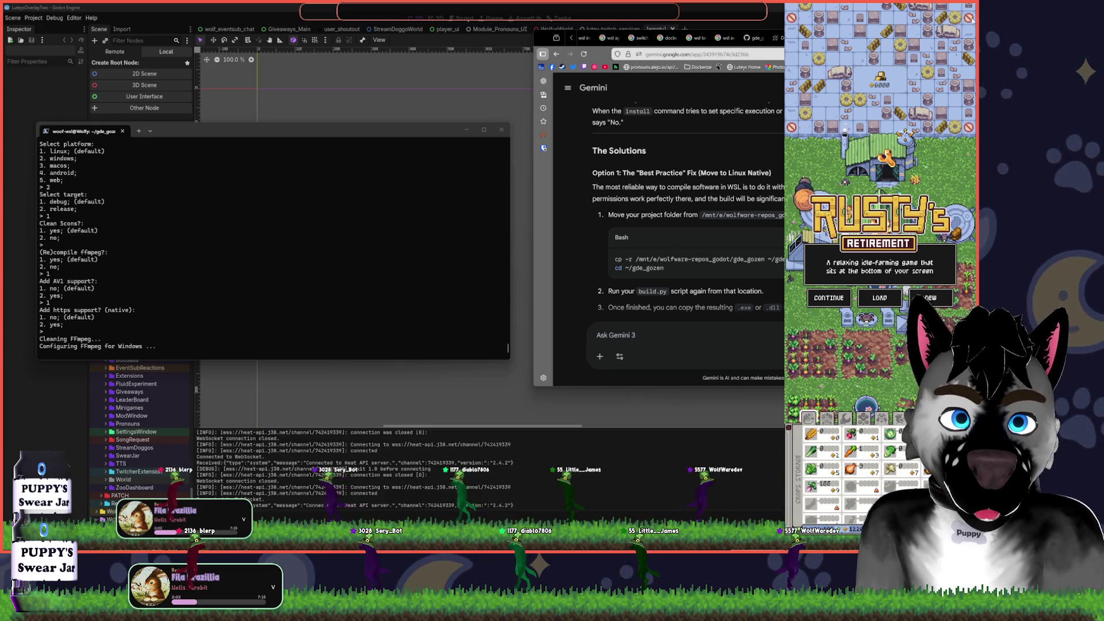
pyautogui.click(845, 303)
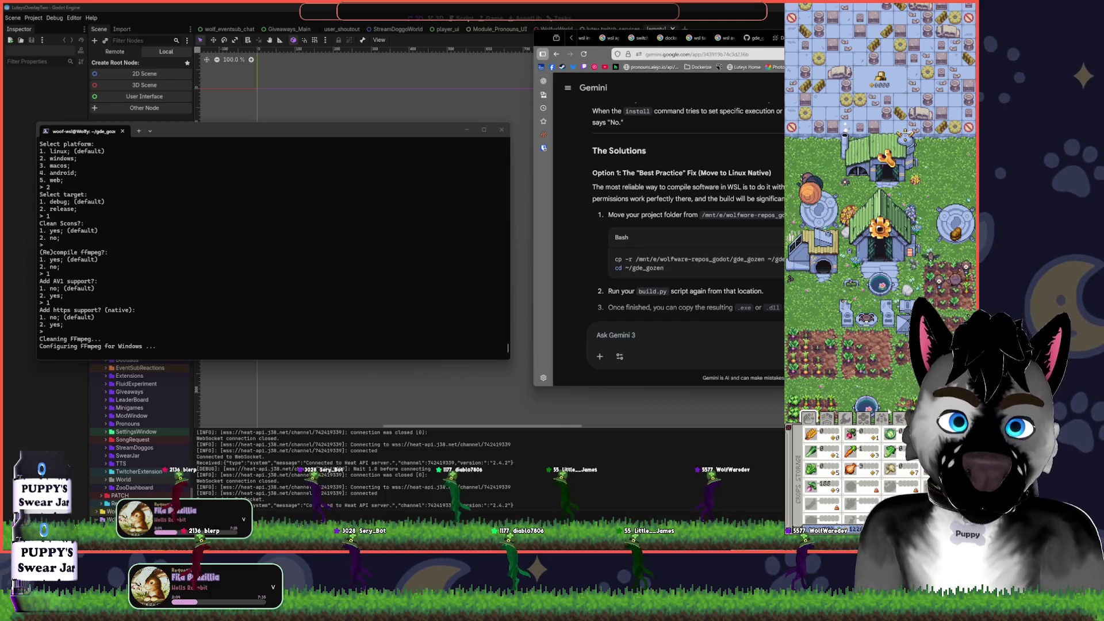
pyautogui.press('Escape')
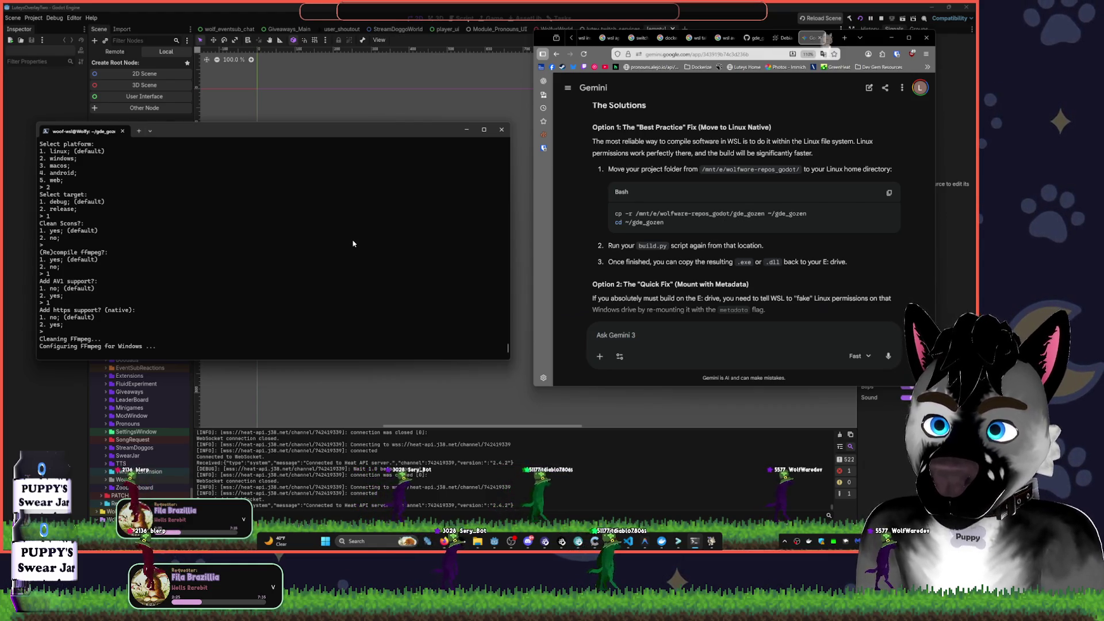
# - Minimize the terminal and bring the Godot editor to the front
pyautogui.moveTo(672, 548)
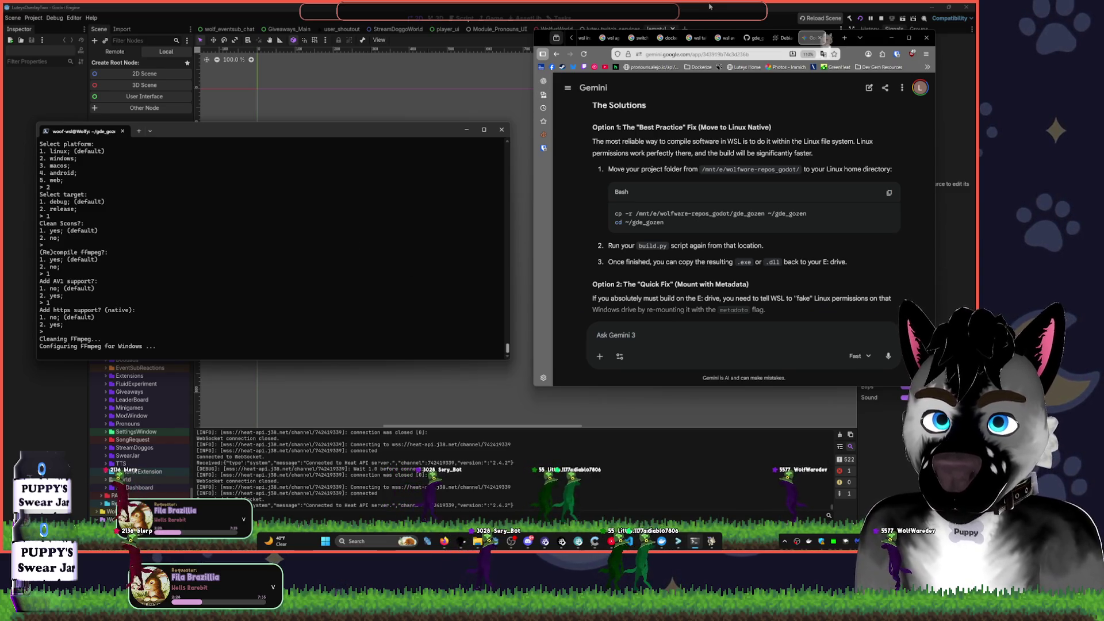
pyautogui.click(466, 130)
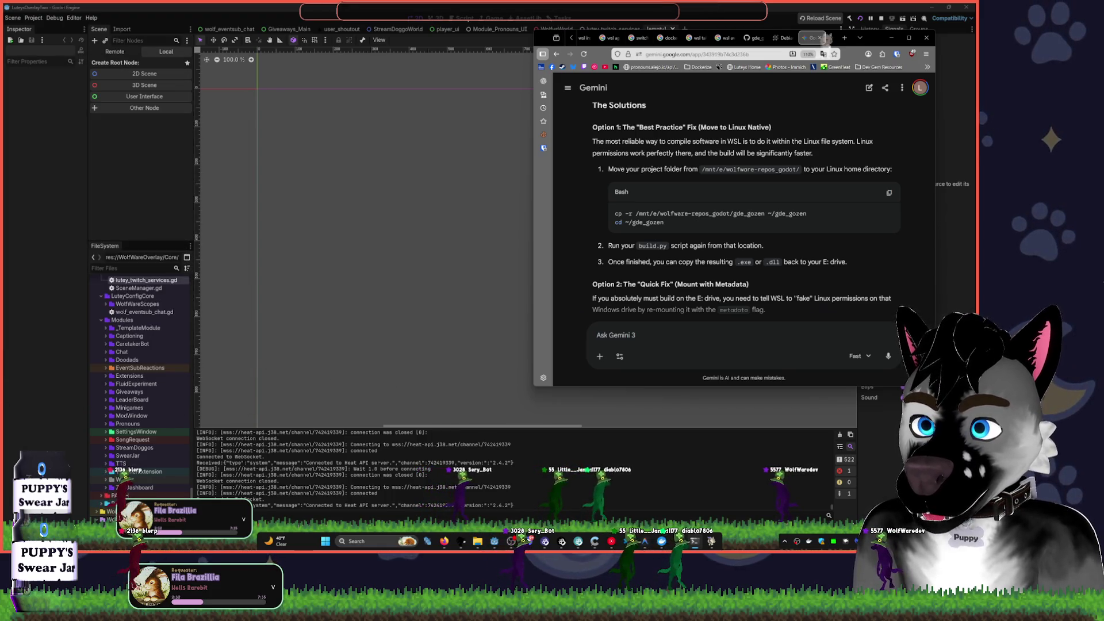
pyautogui.click(352, 127)
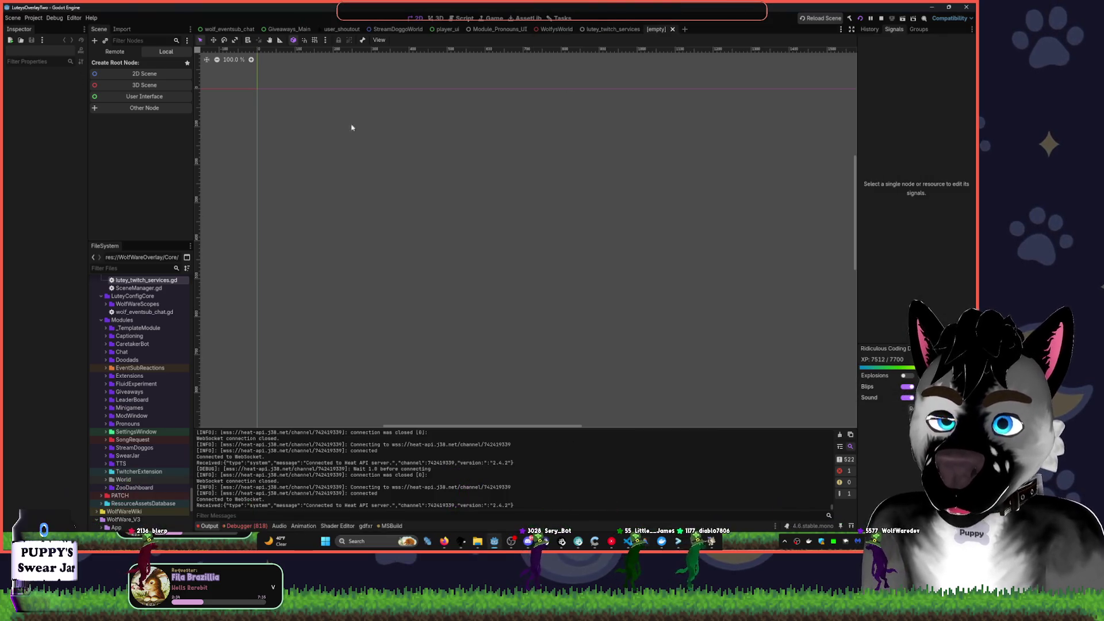